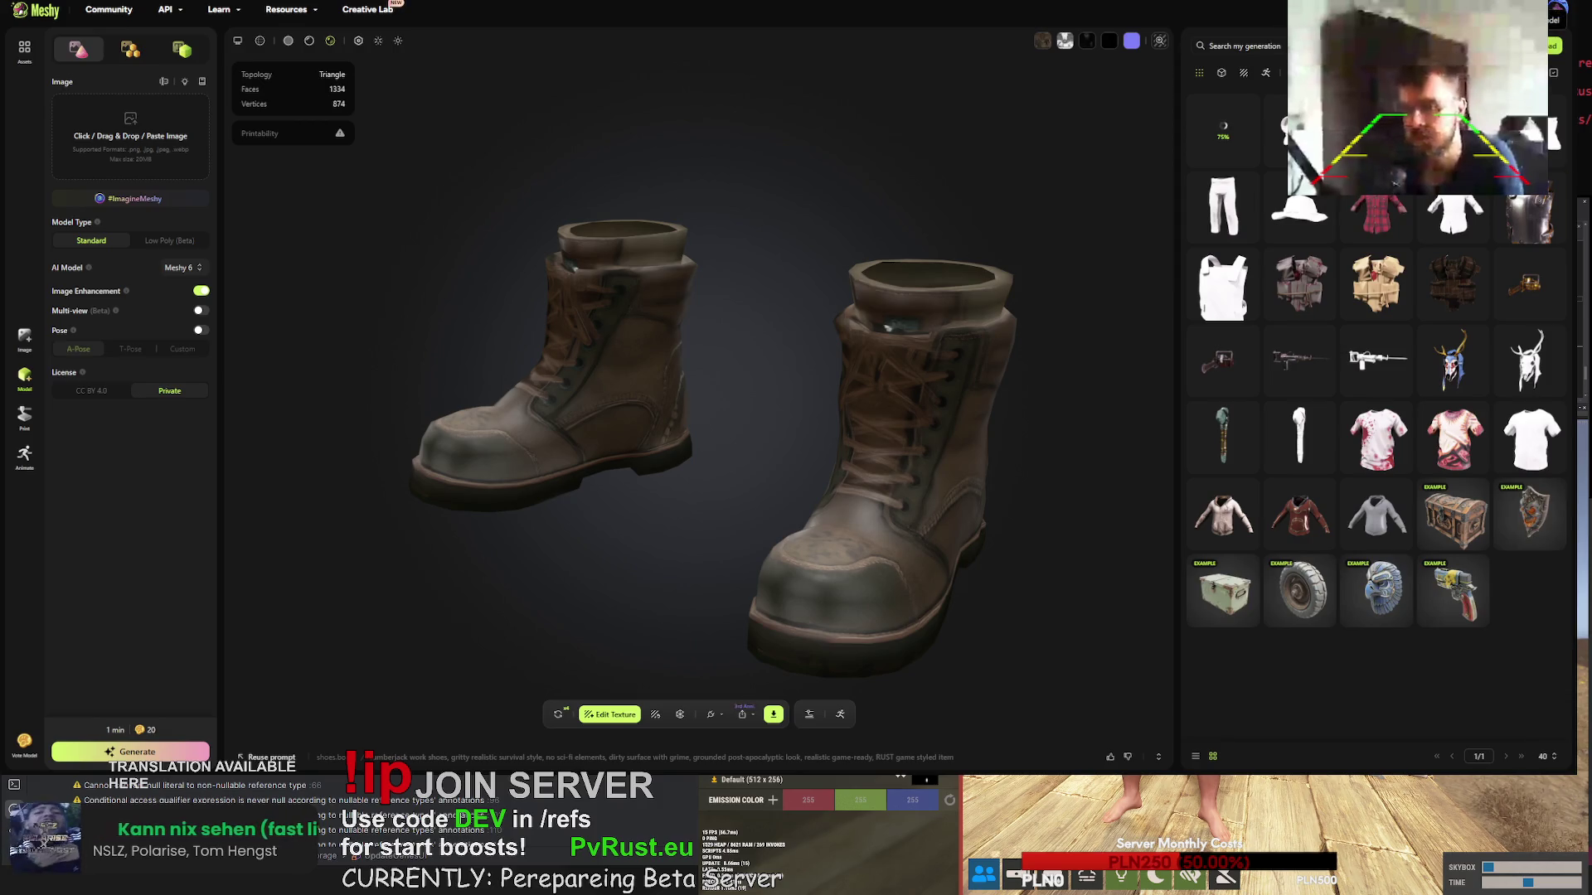
- Upload deer.skull.mask.obj with Keep Original Texture and UV switched on
click(1553, 46)
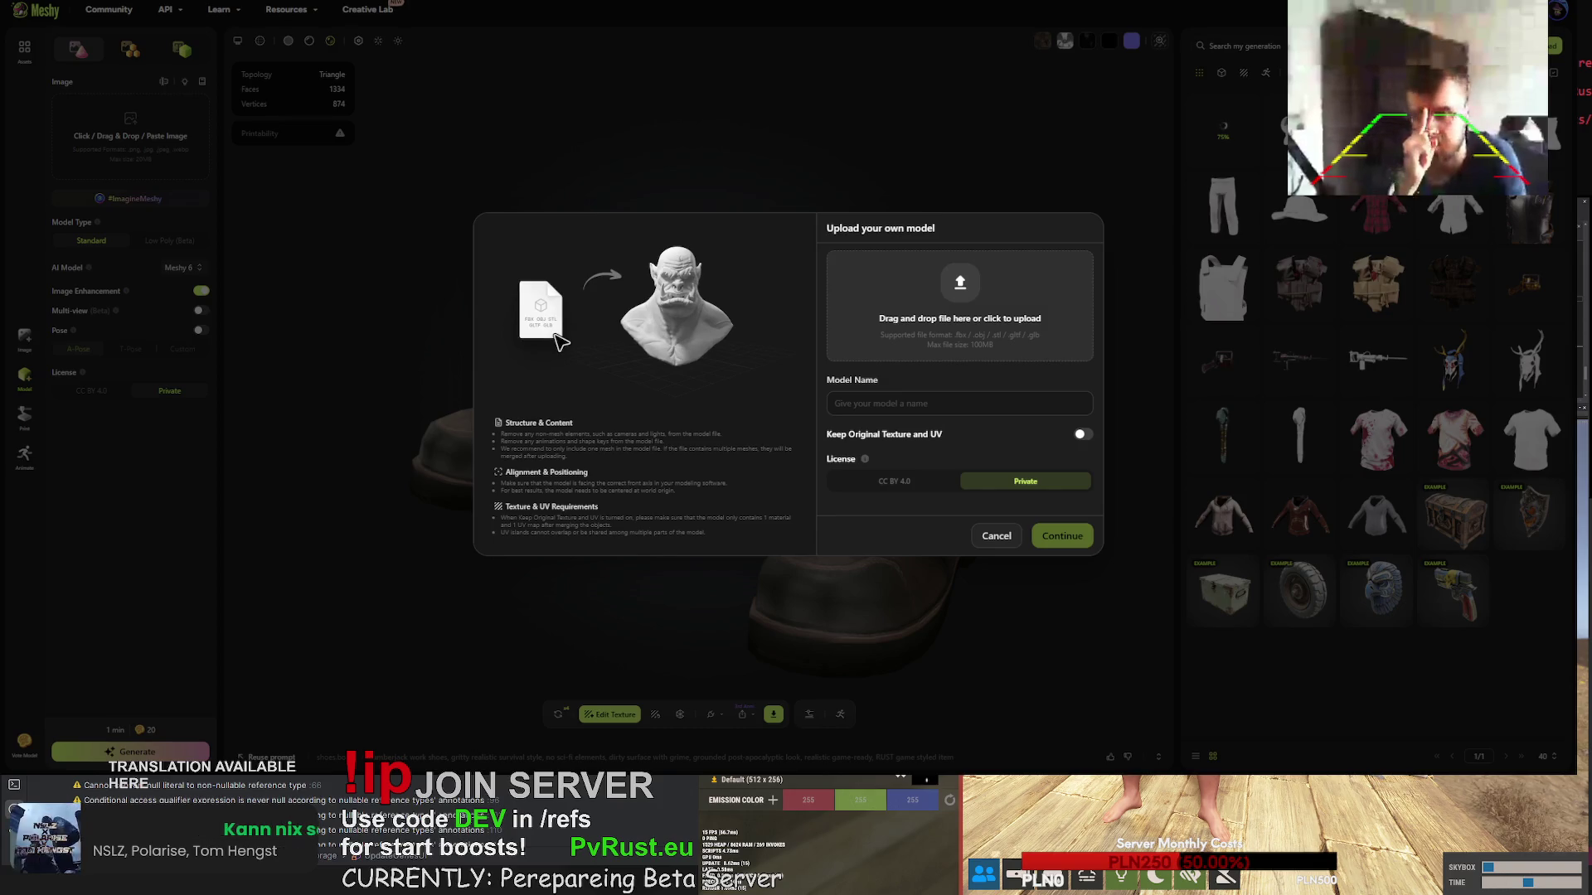
click(1080, 435)
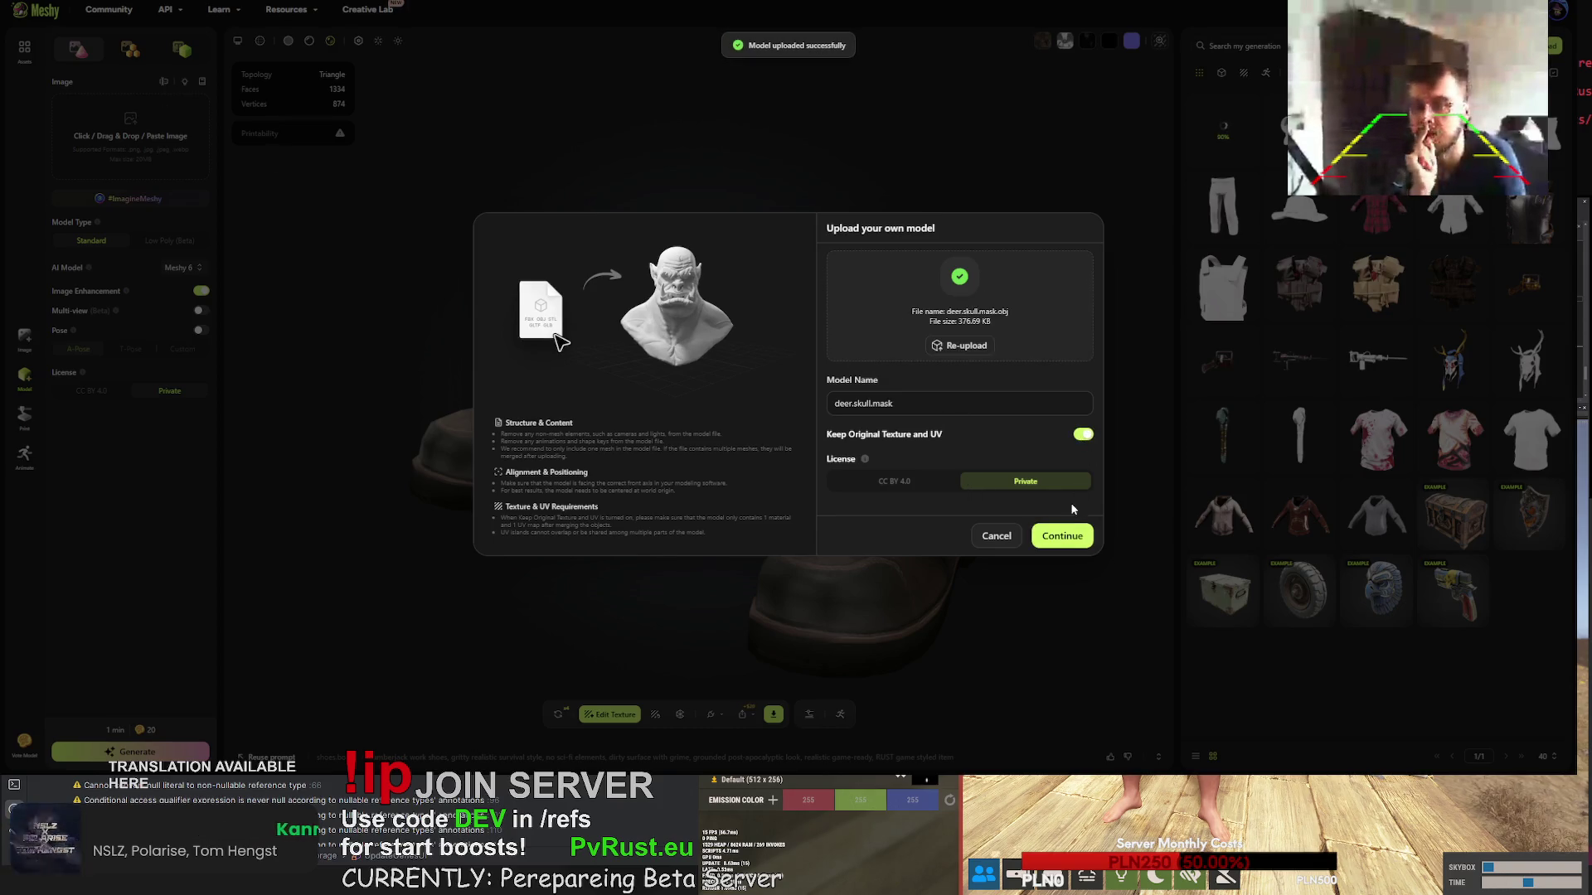
click(1066, 539)
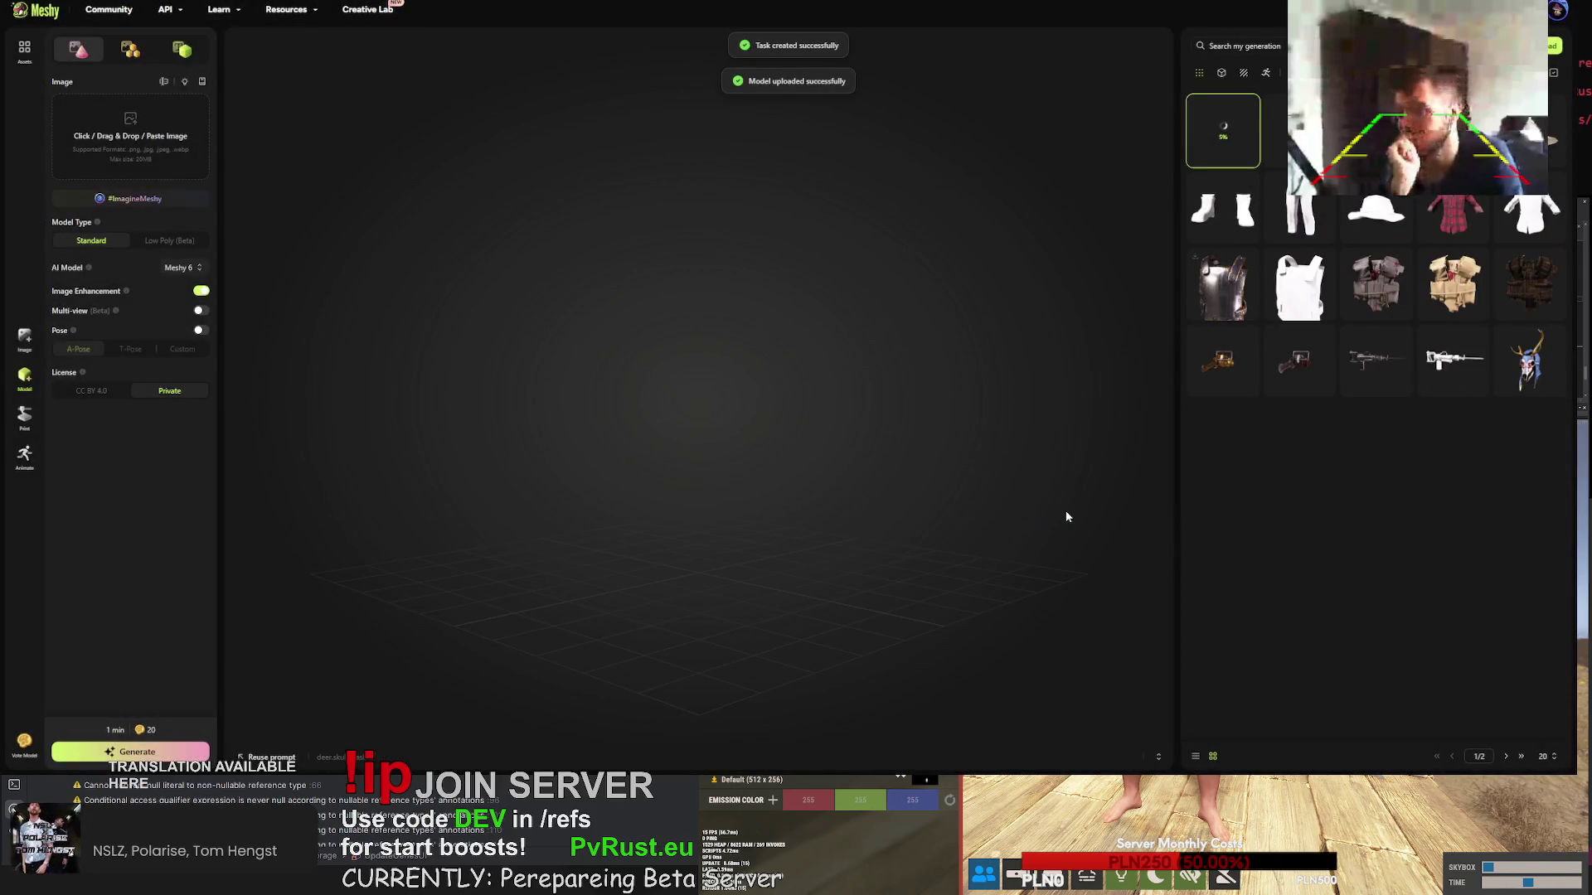
- Upload burlap.gloves.obj as a new task with Keep Original Texture left off
click(1554, 46)
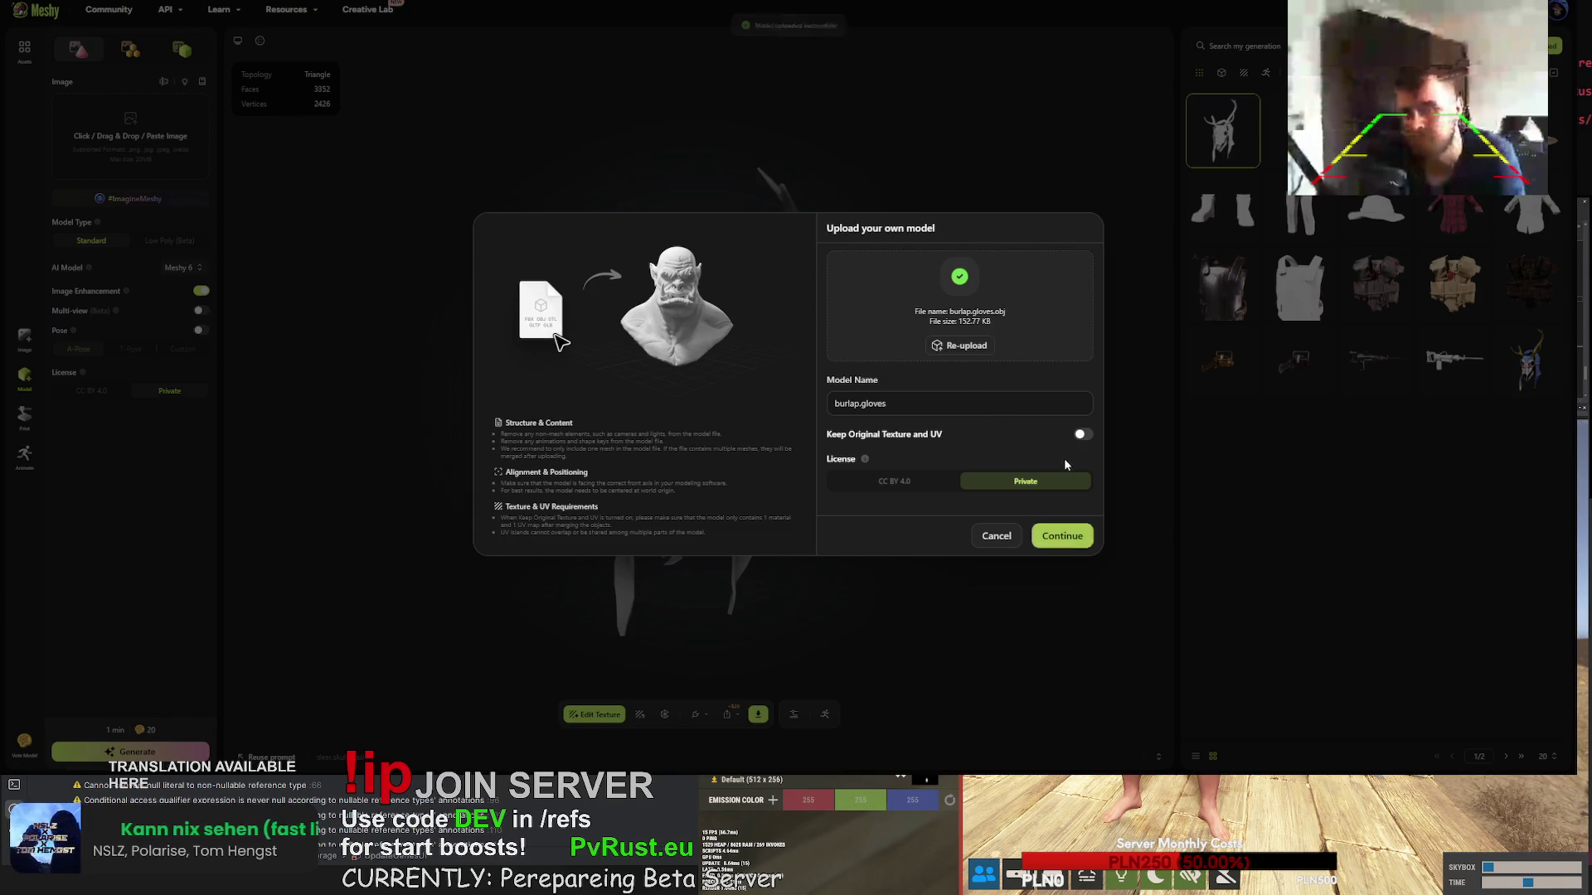
click(1069, 540)
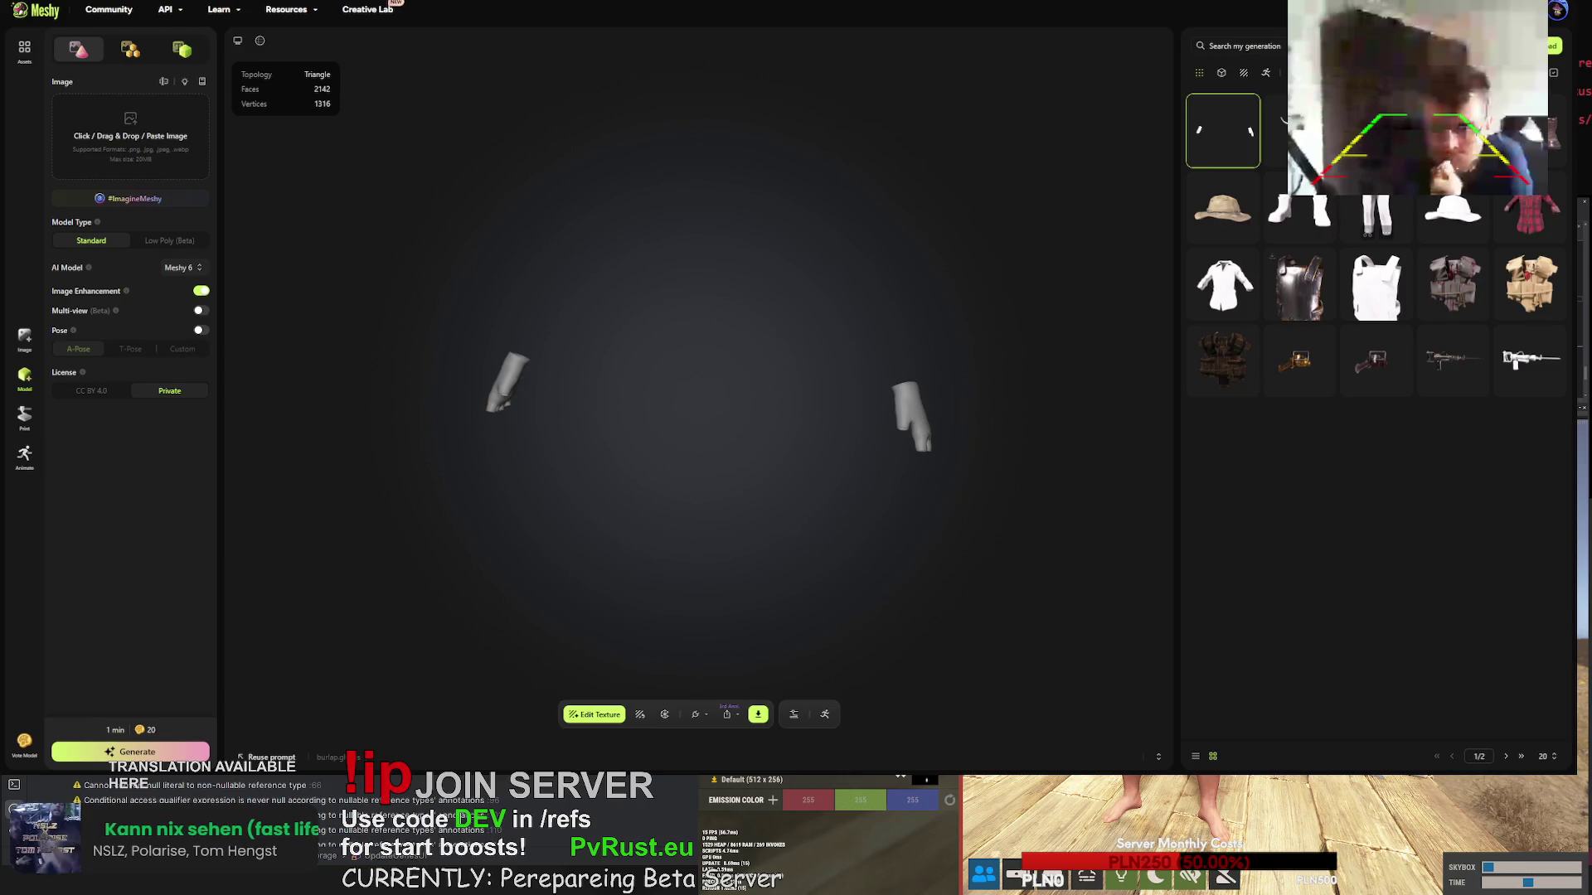
- Inspect the textured jeans and their texture prompt, then open the untextured white trousers
click(1376, 217)
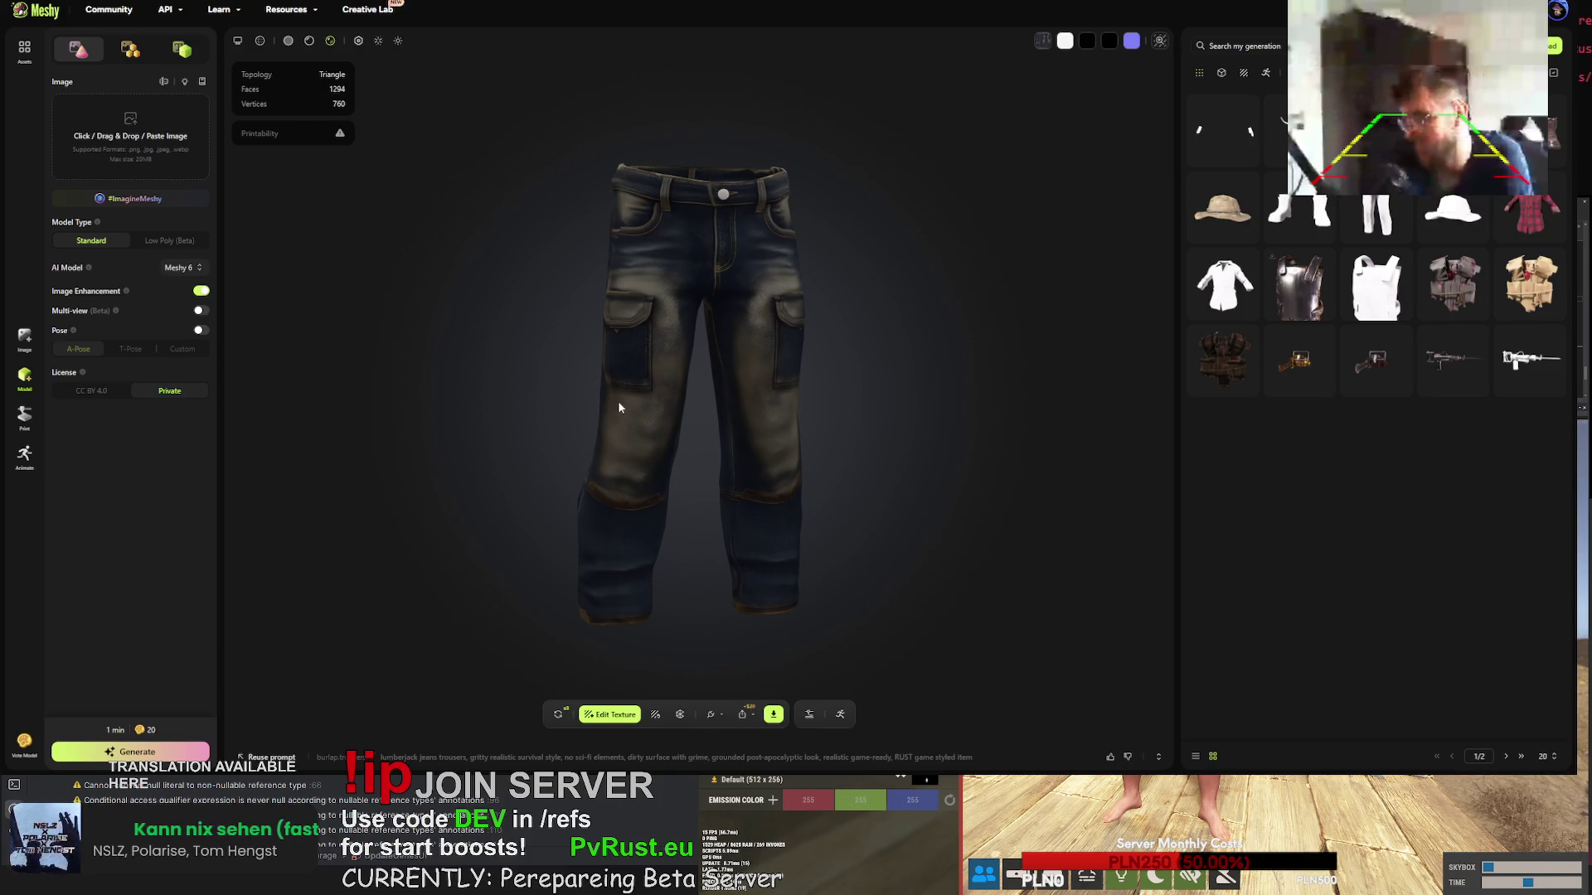
mouse_move(733, 330)
mouse_down()
mouse_move(445, 291)
mouse_move(674, 322)
mouse_move(459, 336)
mouse_move(625, 370)
mouse_move(565, 373)
mouse_up()
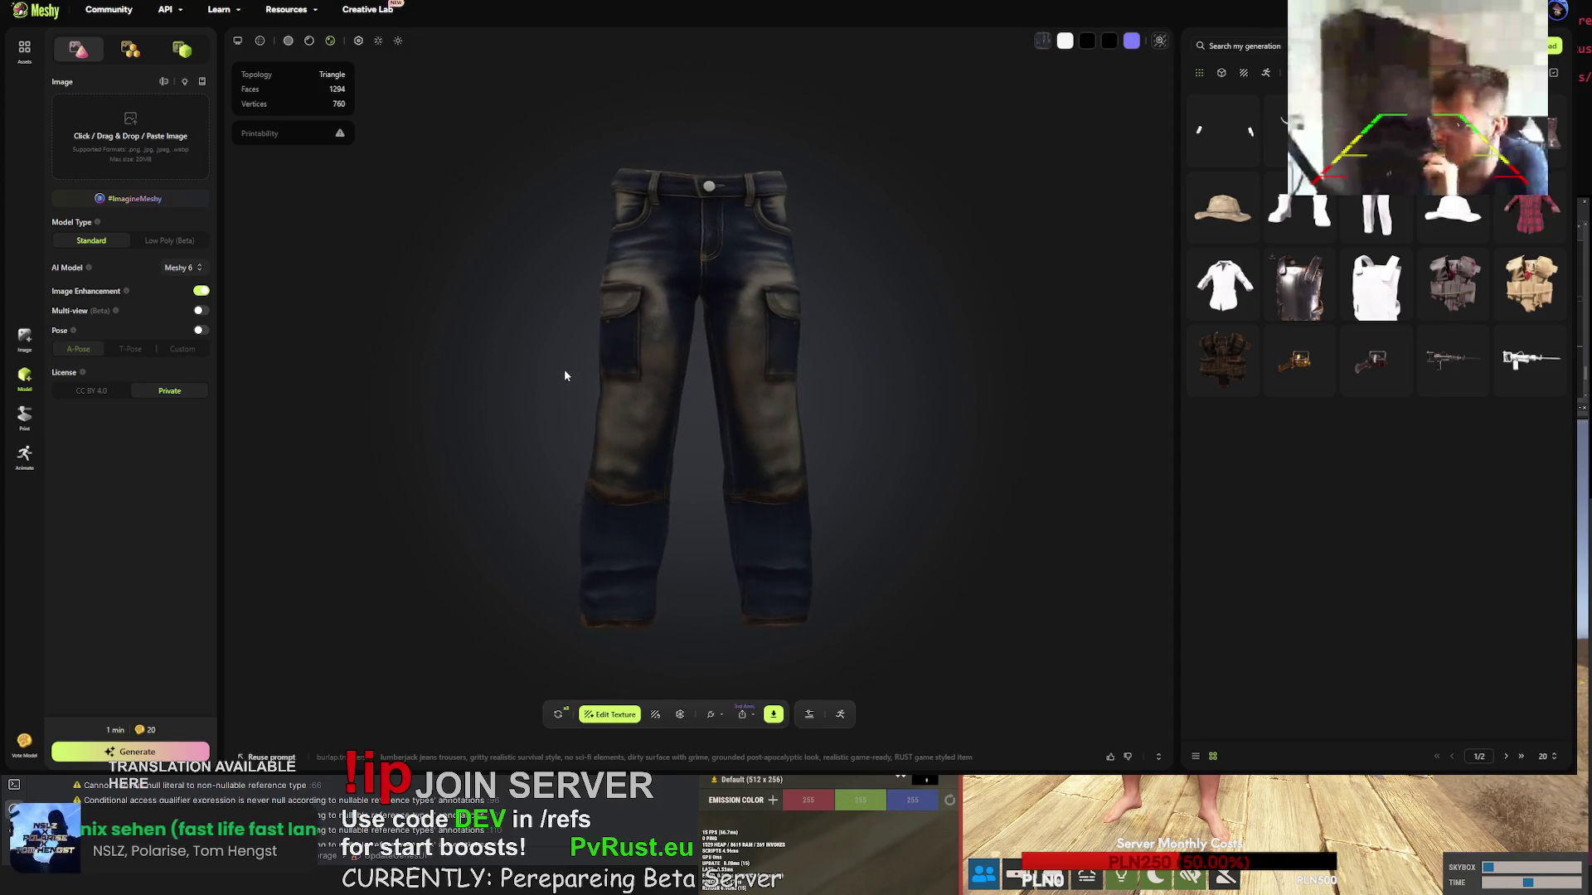
click(937, 757)
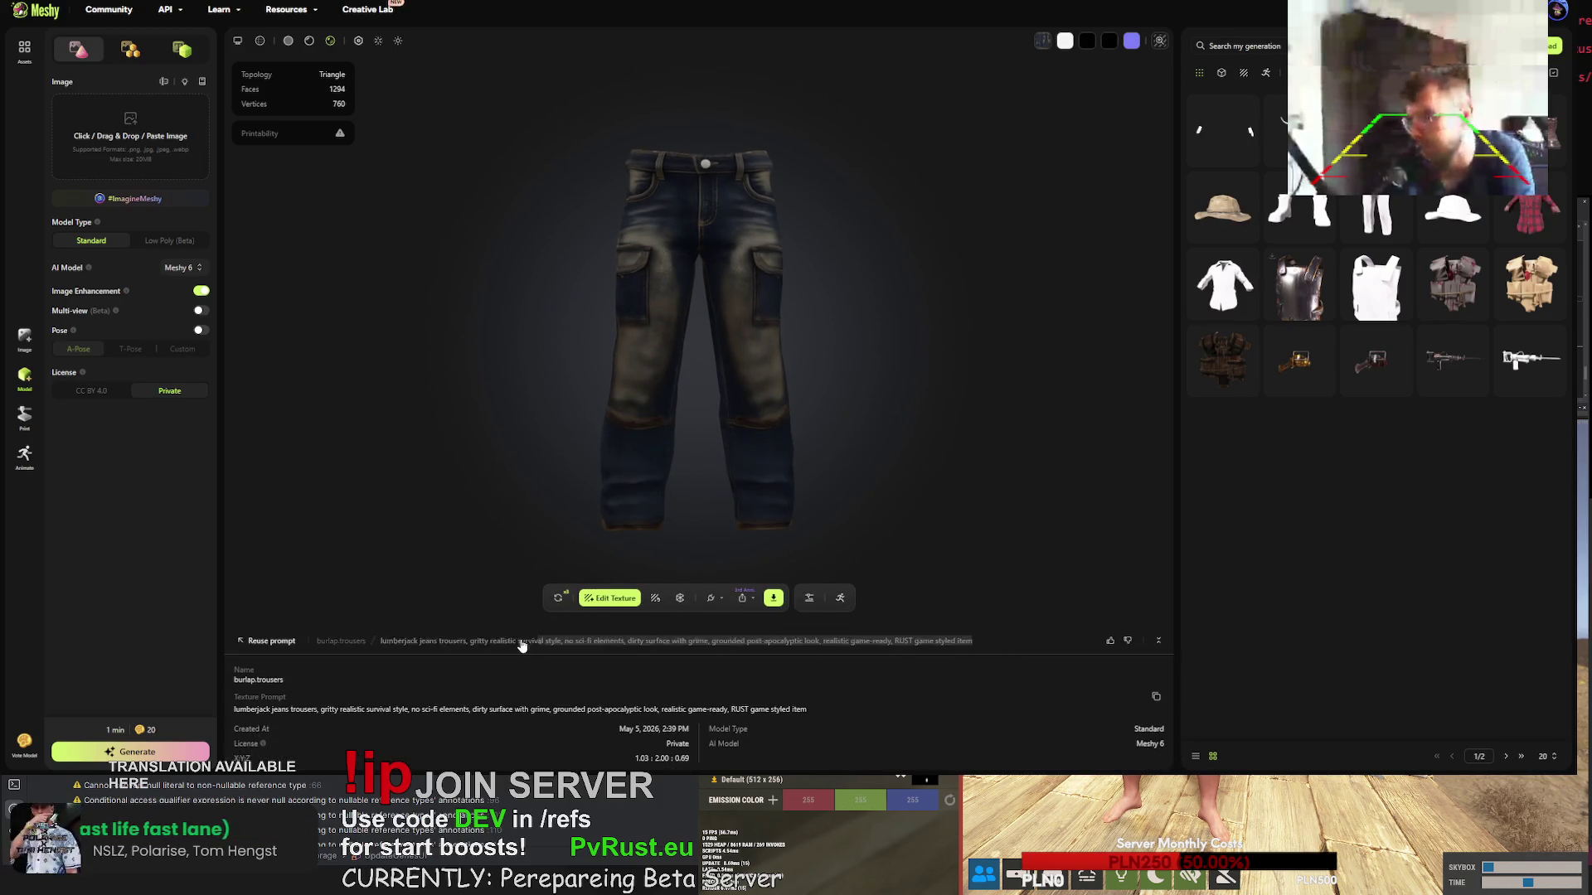
click(382, 643)
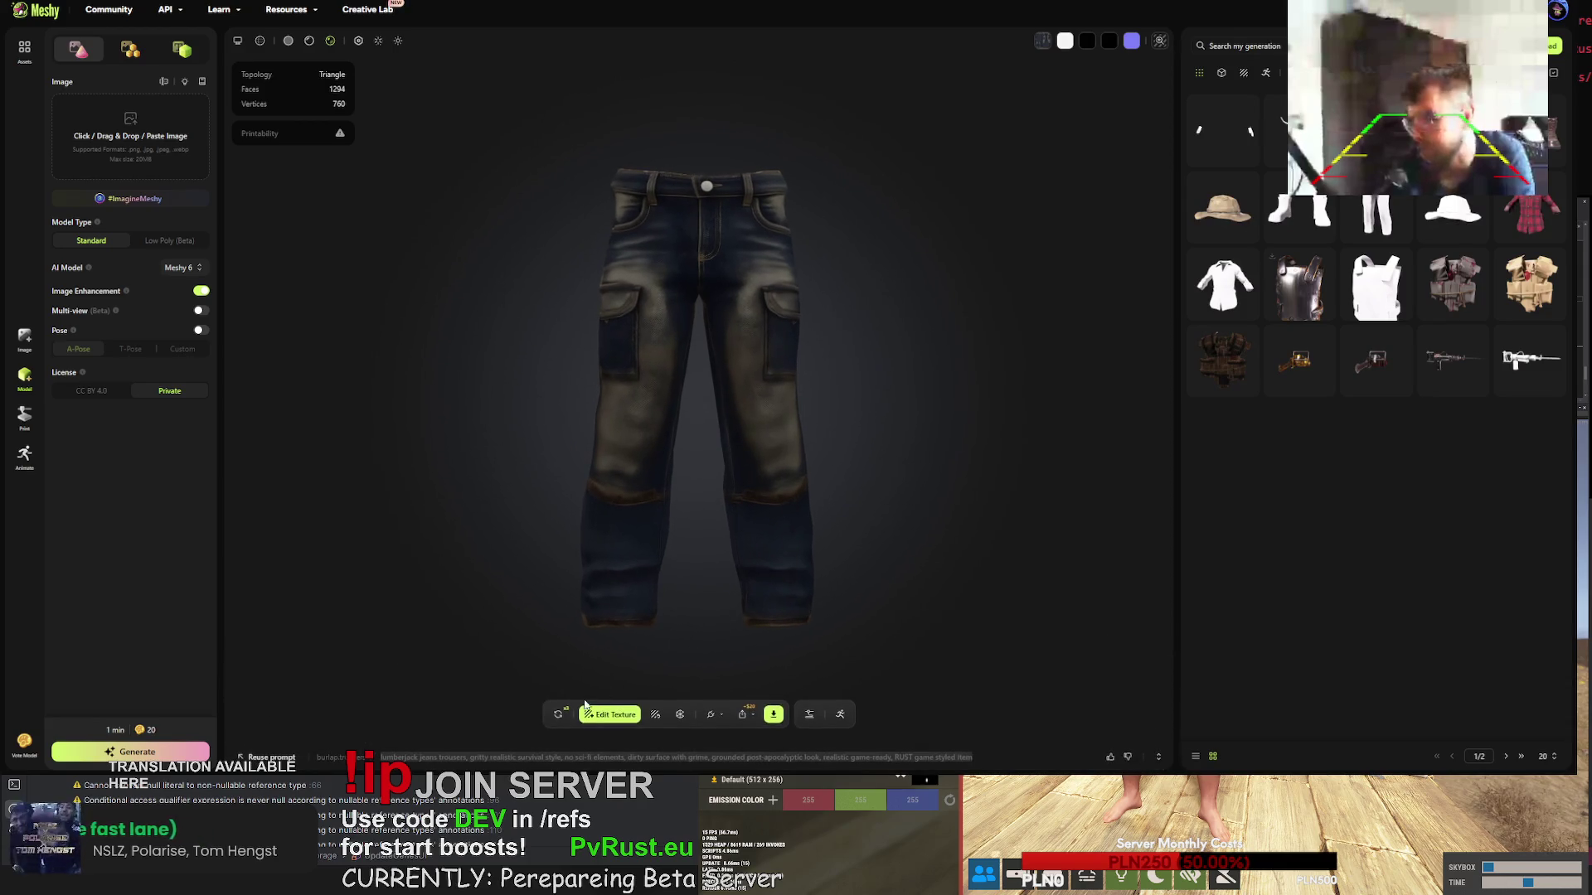
click(1376, 232)
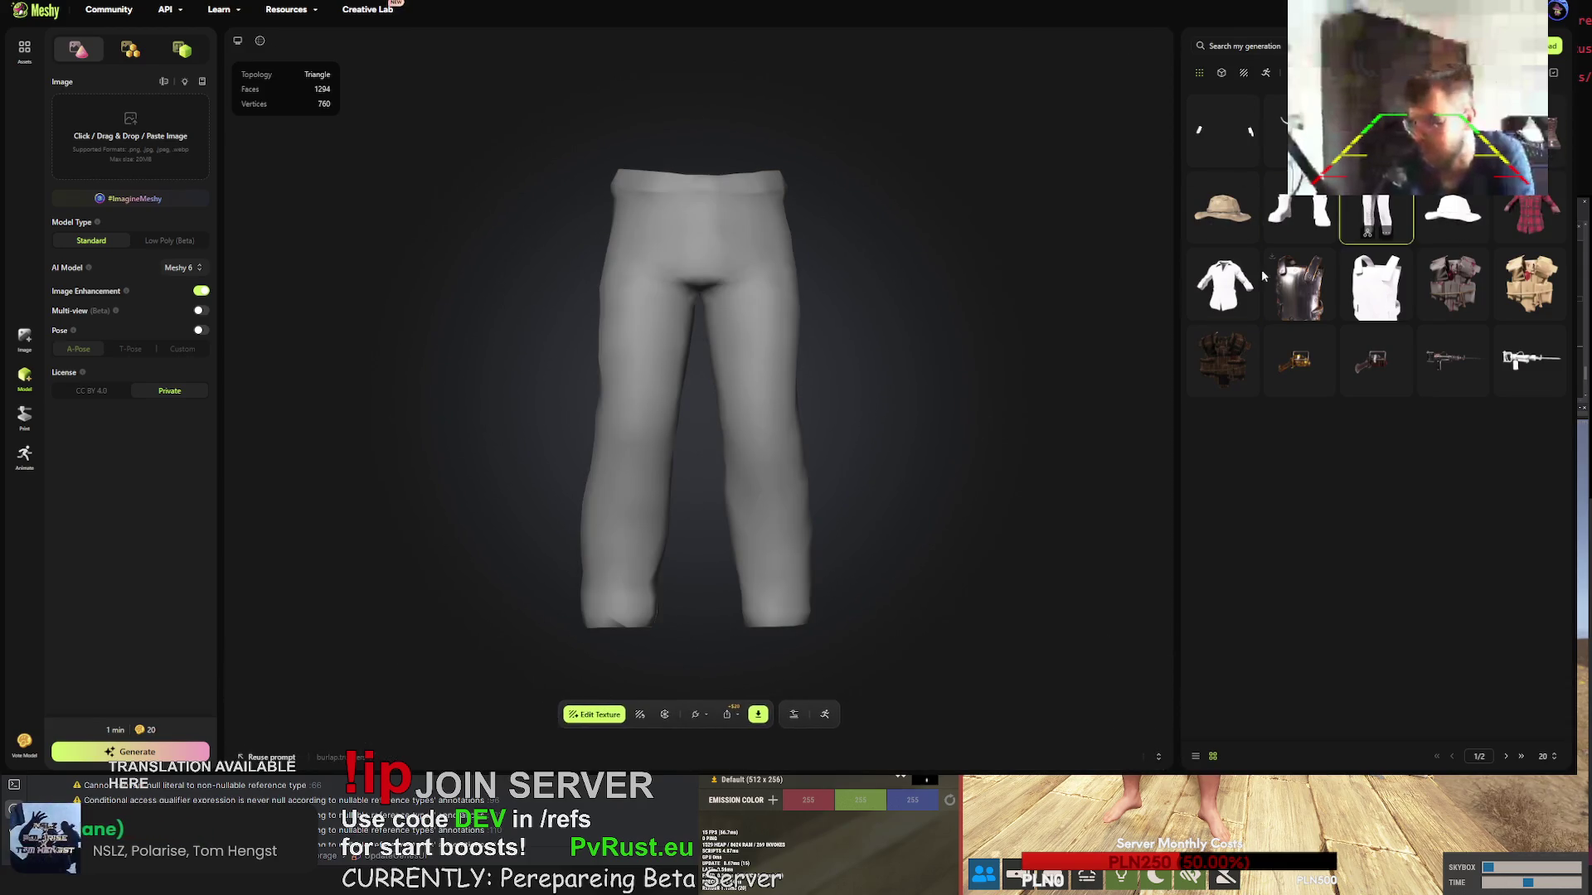
- Retexture the trousers using the pasted gritty lumberjack jeans prompt
click(640, 715)
click(630, 489)
key(ctrl+a)
text(lumberjack jeans trousers, gritty realistic survival style. no sci-fi elements, dirty surface with grime. grounded post-apocalyptic look, realistic game-ready. RUST game styled item)
click(577, 456)
key(BackSpace)
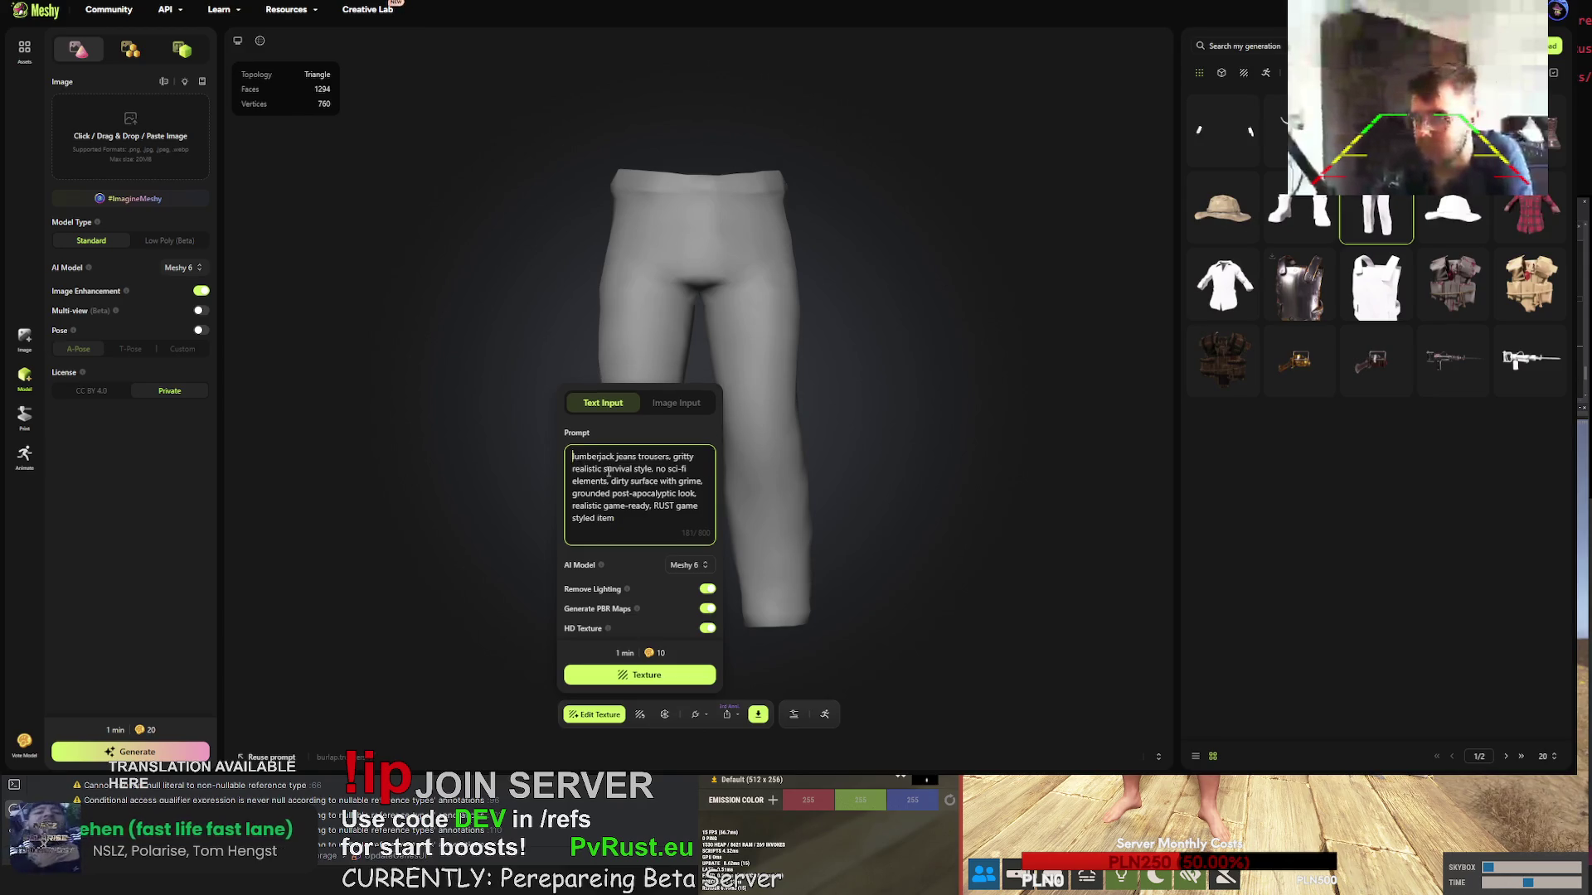
click(966, 439)
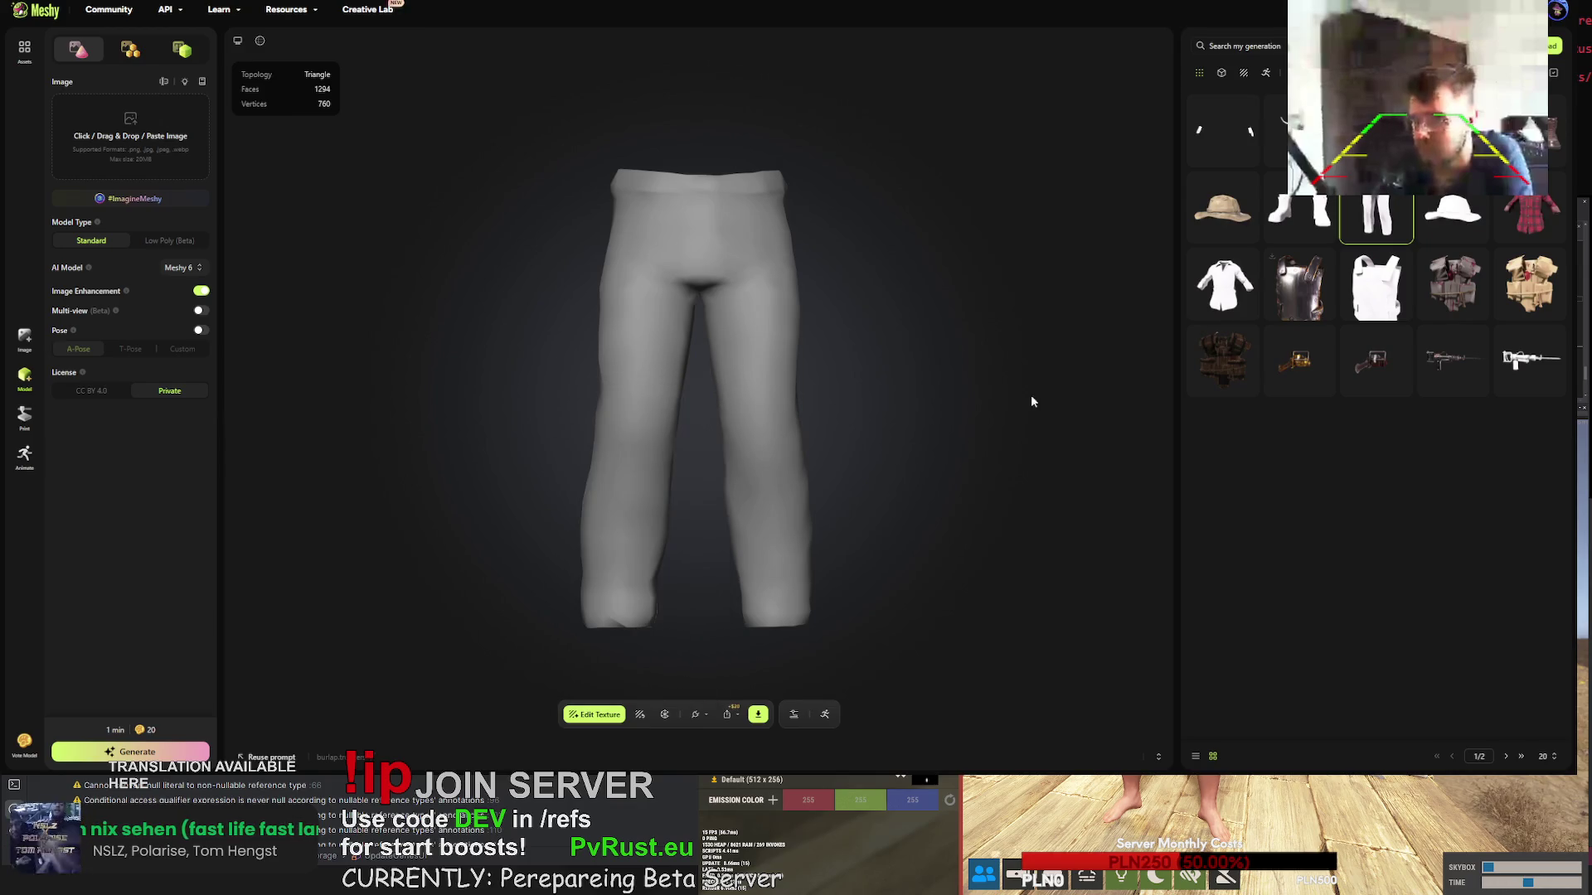
- Download the textured jeans as FBX, then regenerate the trousers, replacing that version
click(1376, 133)
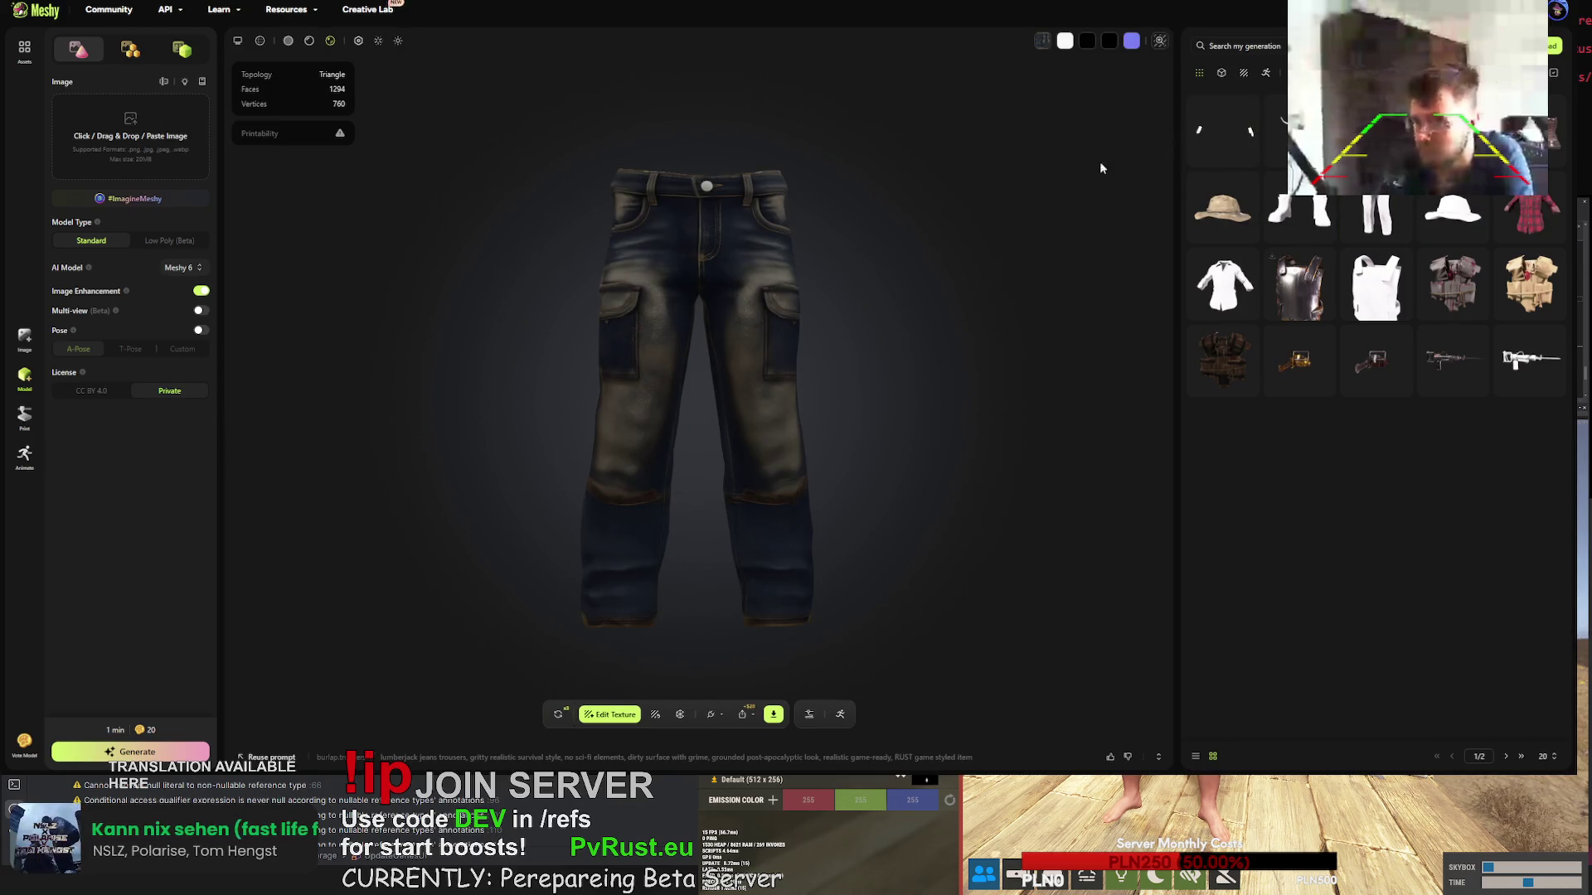
click(773, 714)
click(761, 634)
click(719, 473)
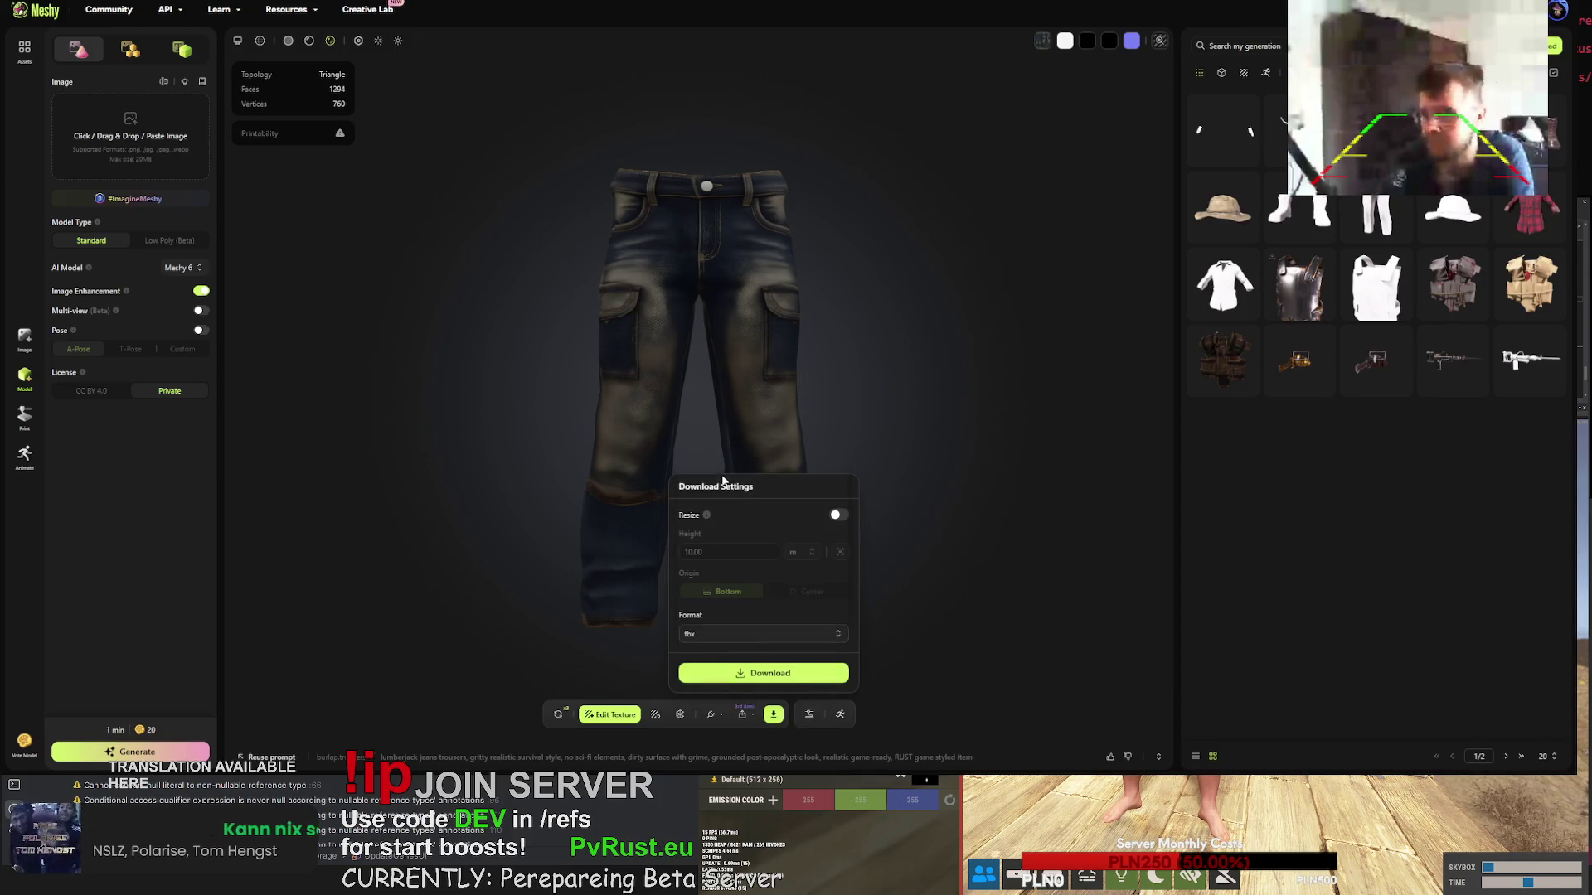
click(787, 678)
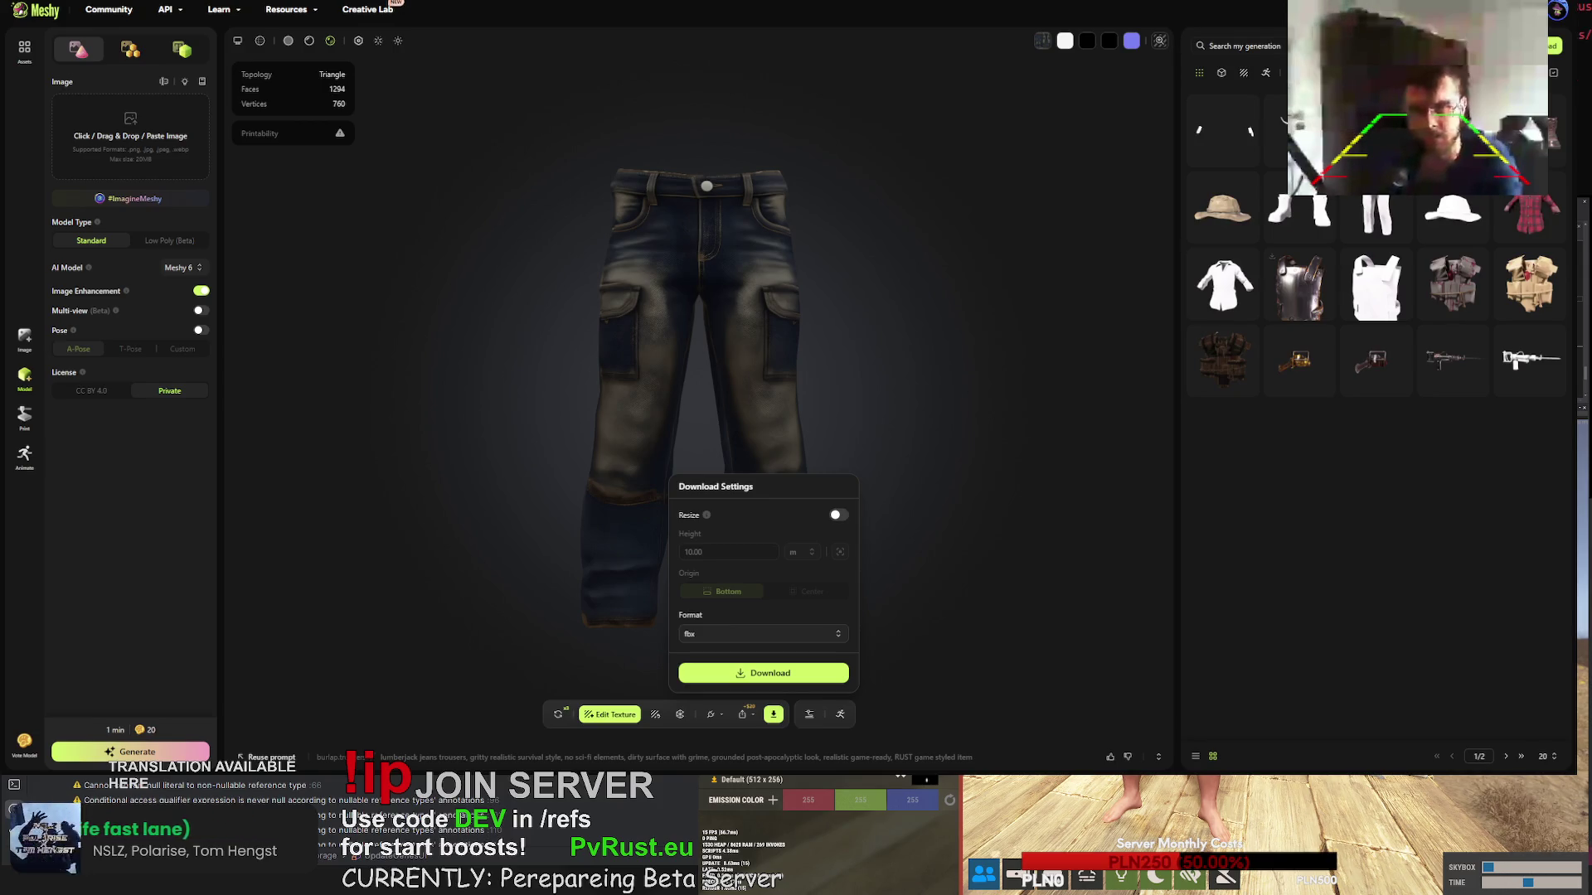
click(558, 713)
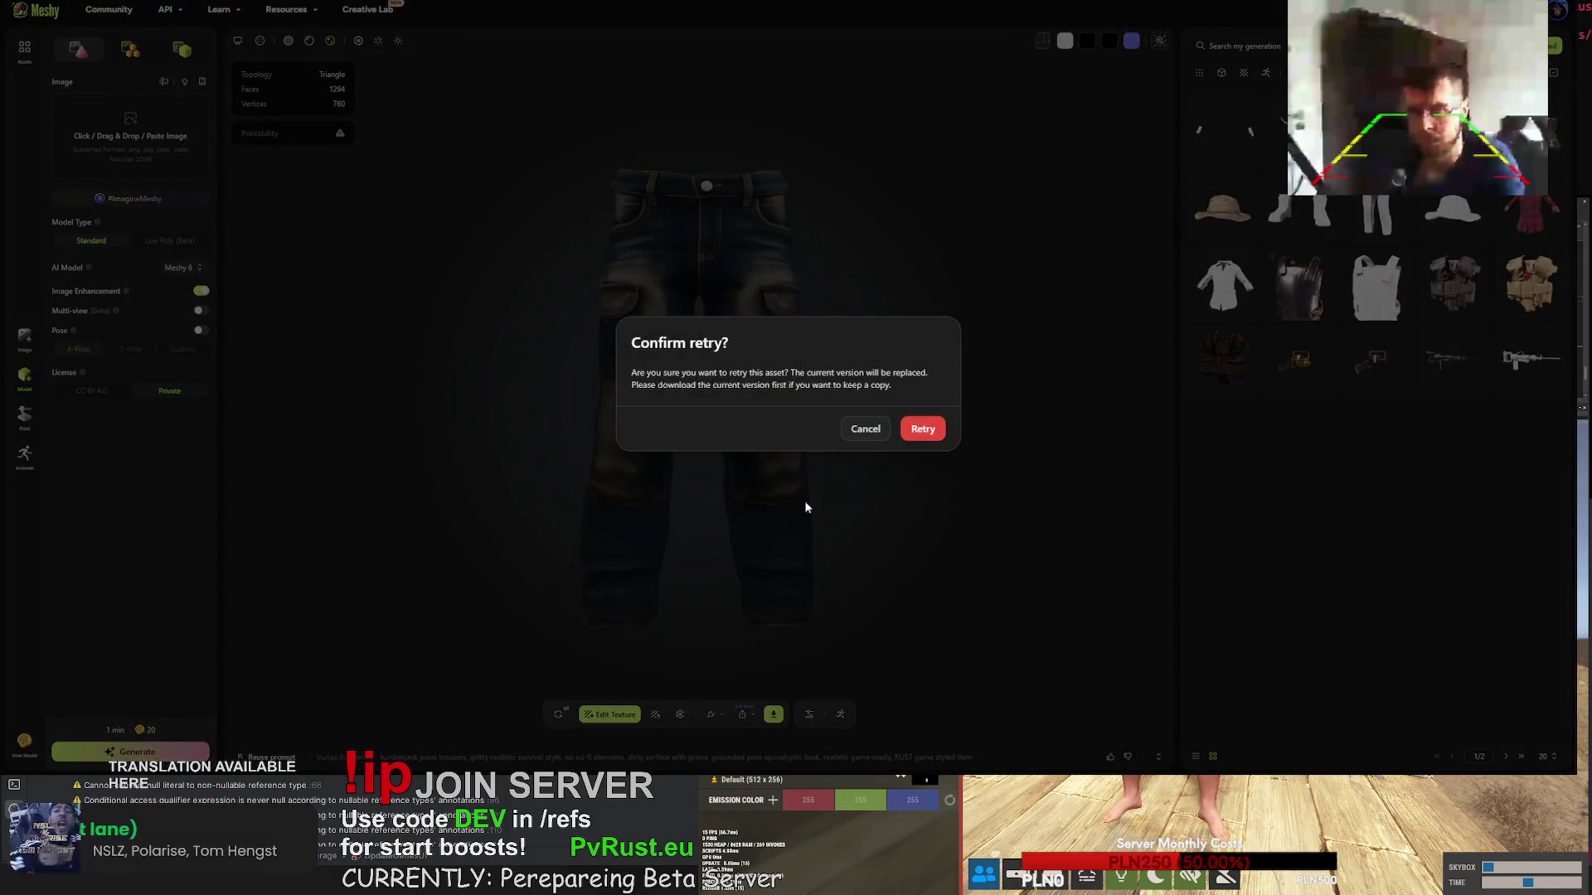
click(930, 430)
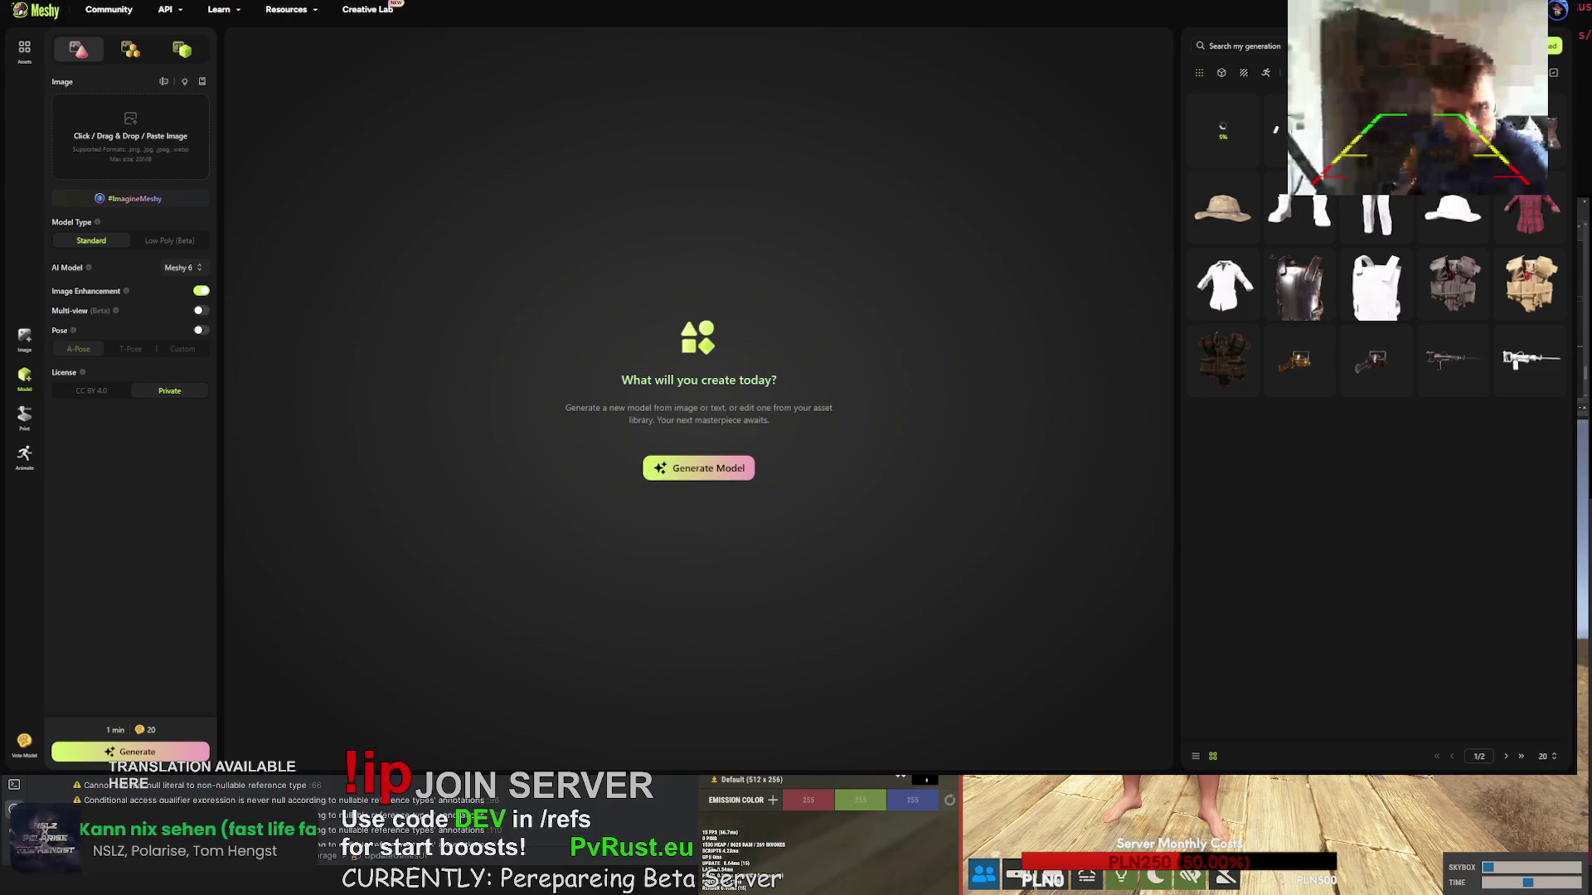
- Download the red plaid lumberjack shirt as FBX, then turn it to show its right side
click(1529, 207)
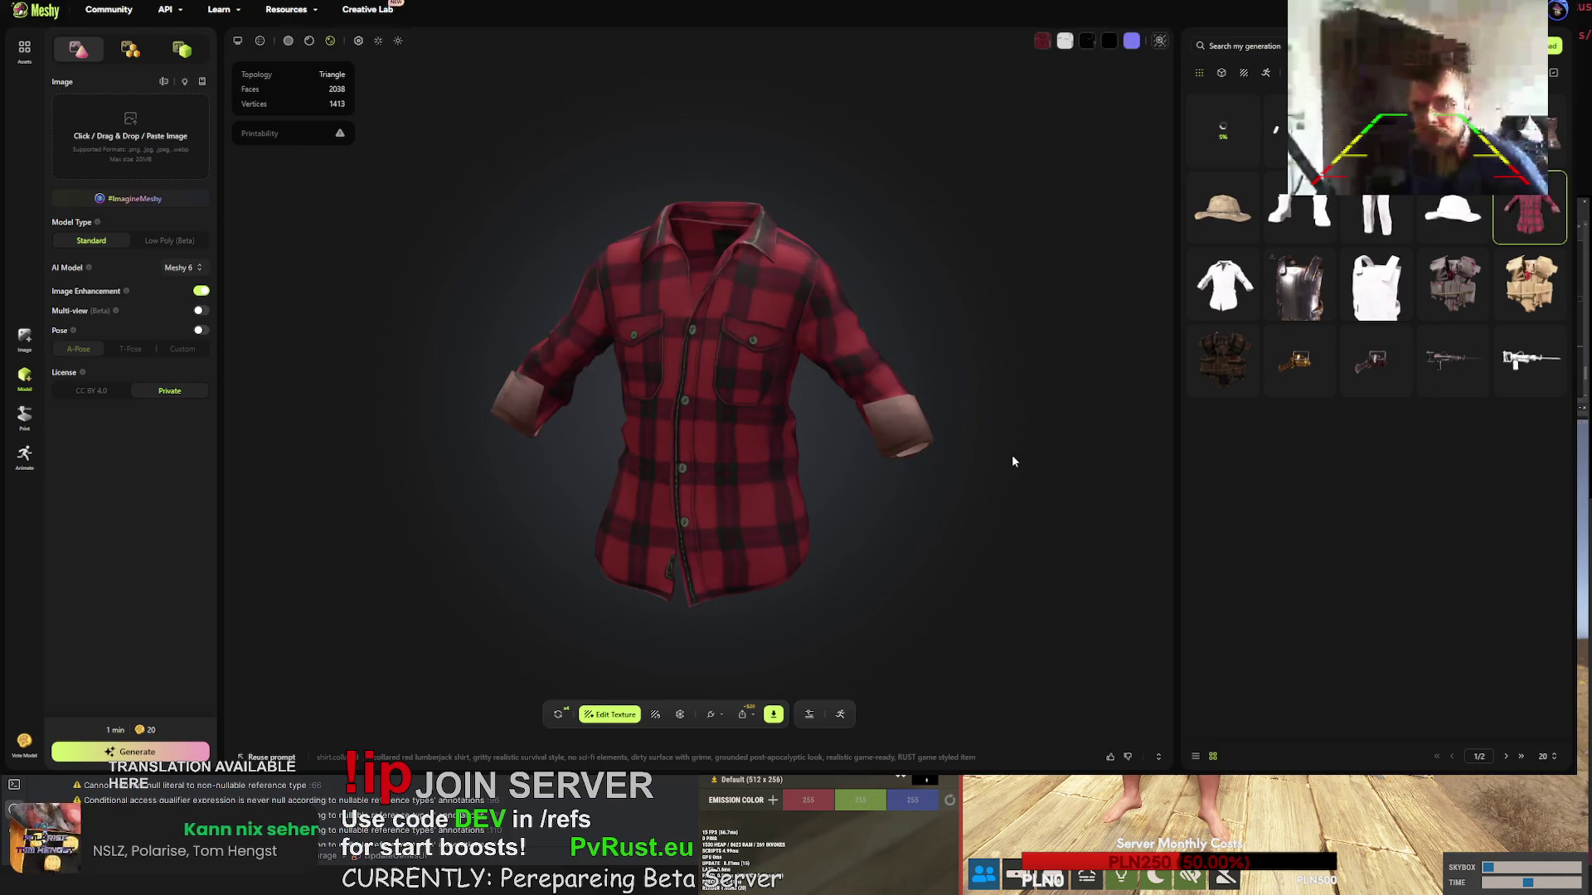
click(774, 714)
click(775, 674)
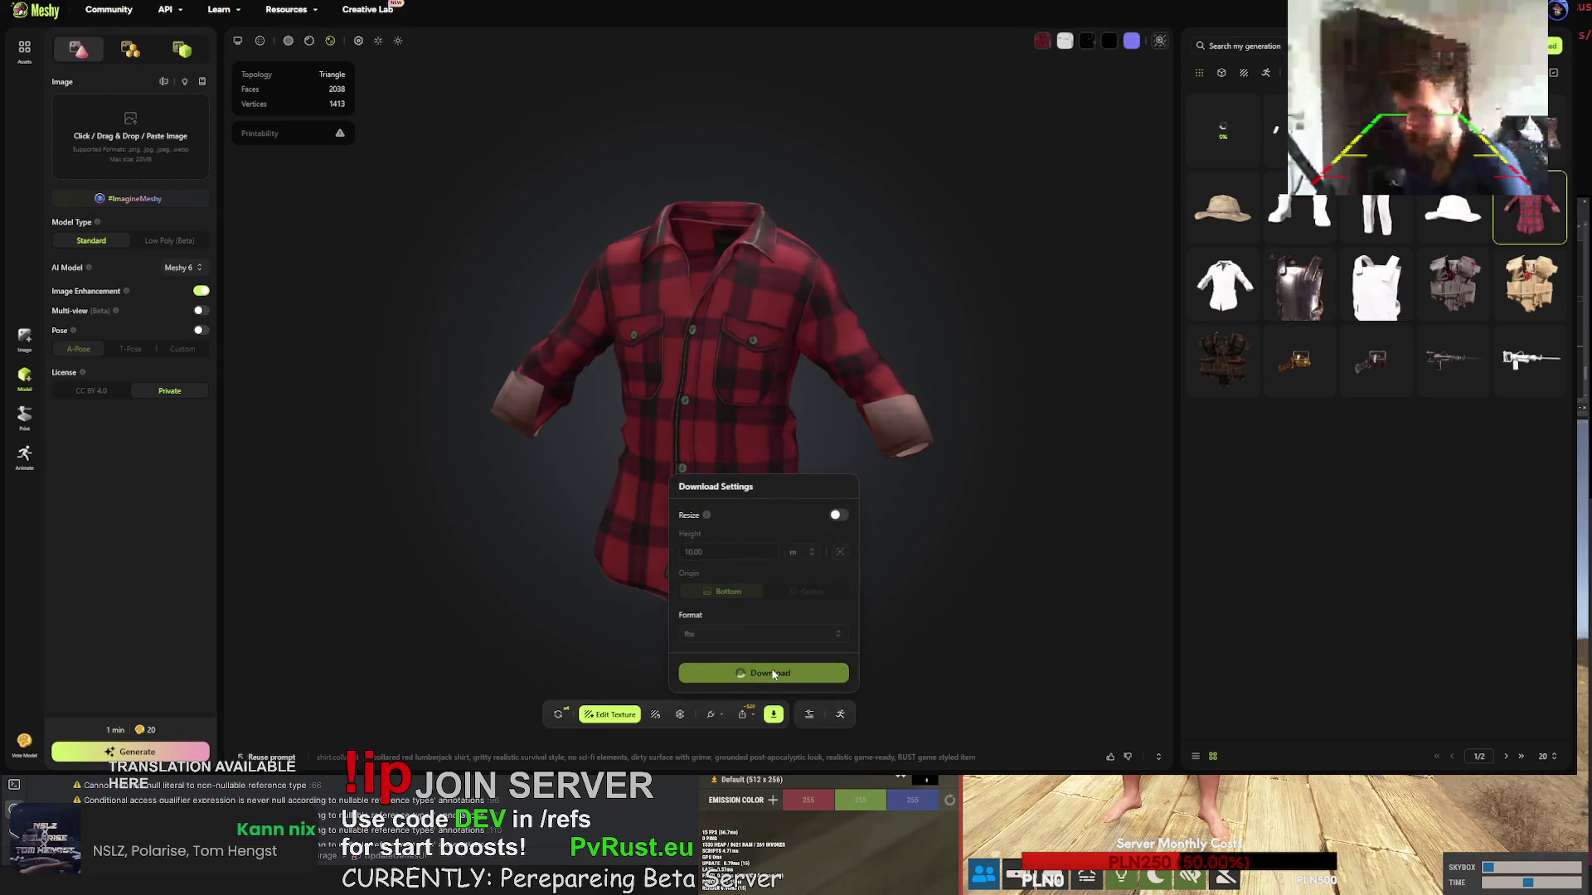
scroll(928, 465, up, 4)
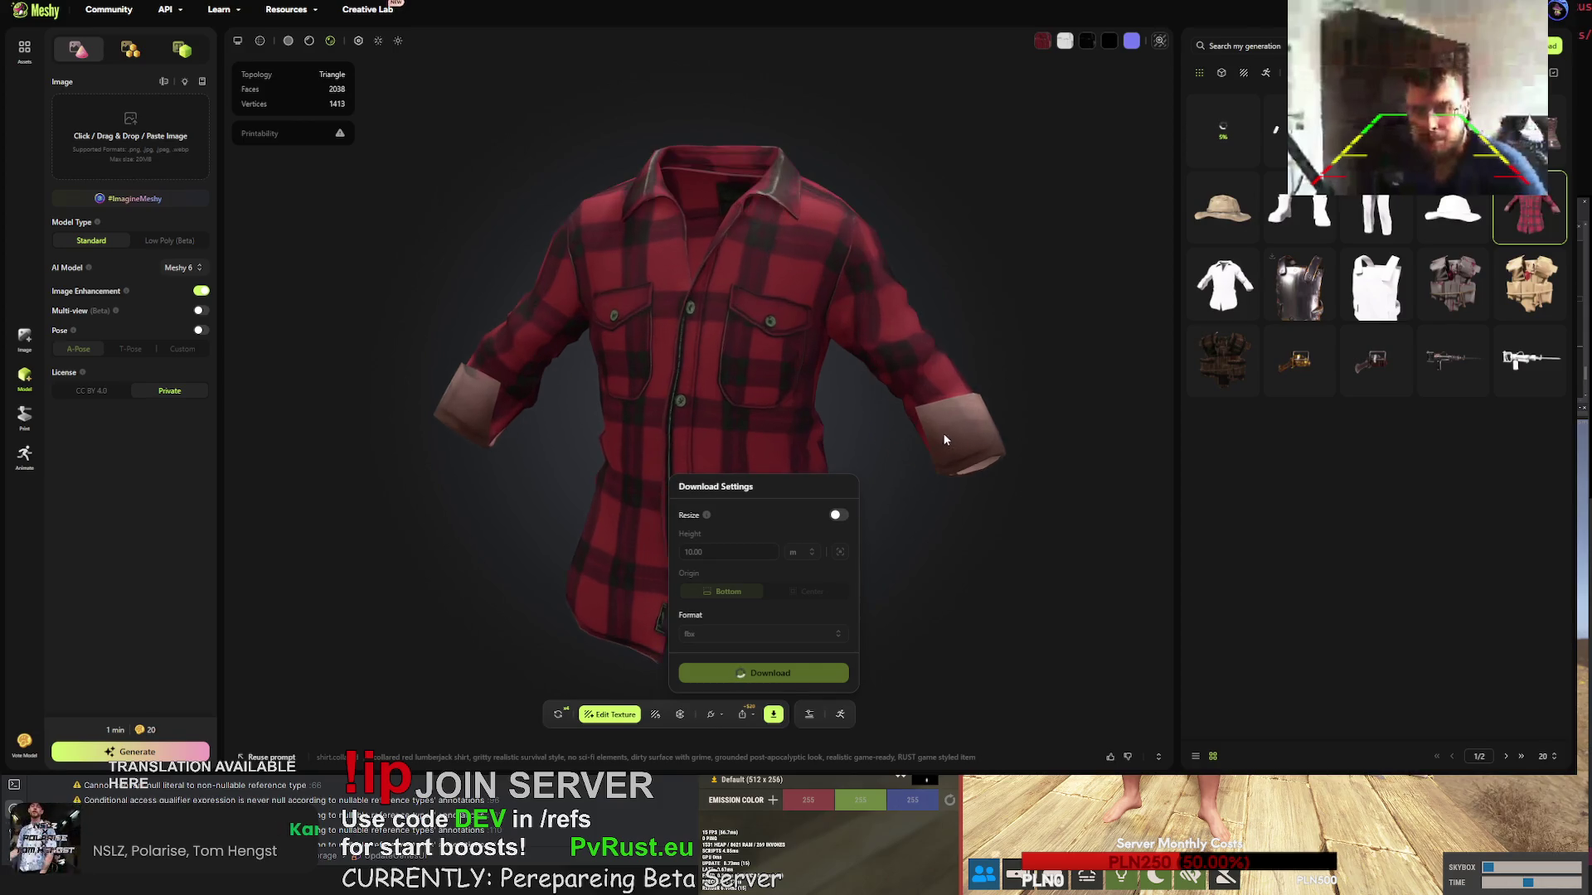
scroll(966, 359, up, 3)
mouse_move(967, 360)
mouse_down()
mouse_move(843, 319)
mouse_move(878, 321)
mouse_up()
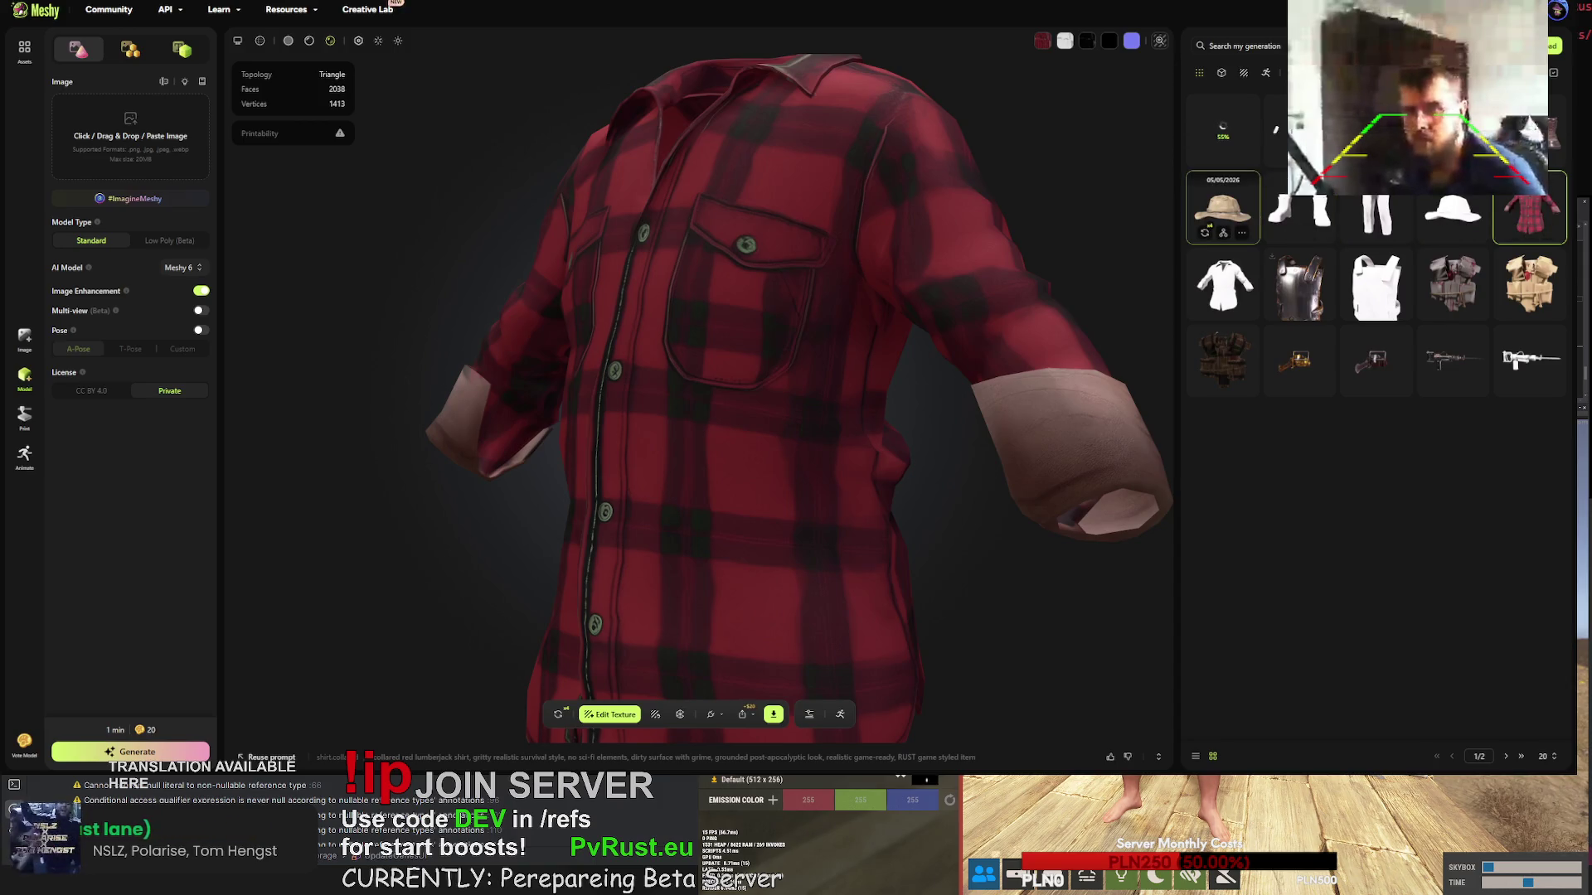
- Download the khaki boonie hat as FBX, then switch to the work boots model
click(1223, 207)
click(773, 713)
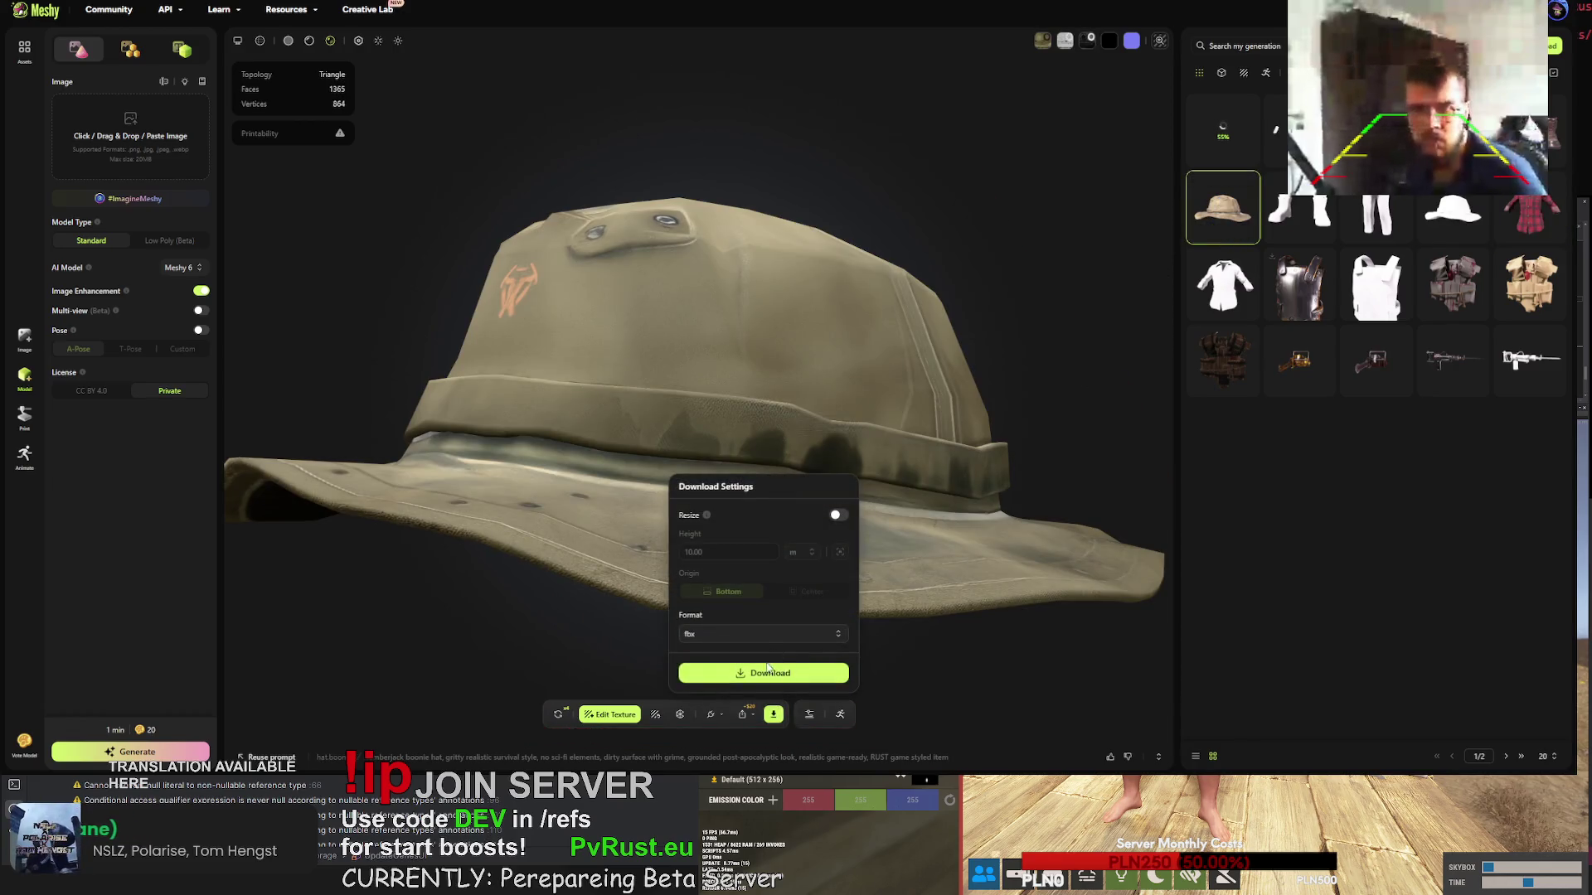
click(768, 671)
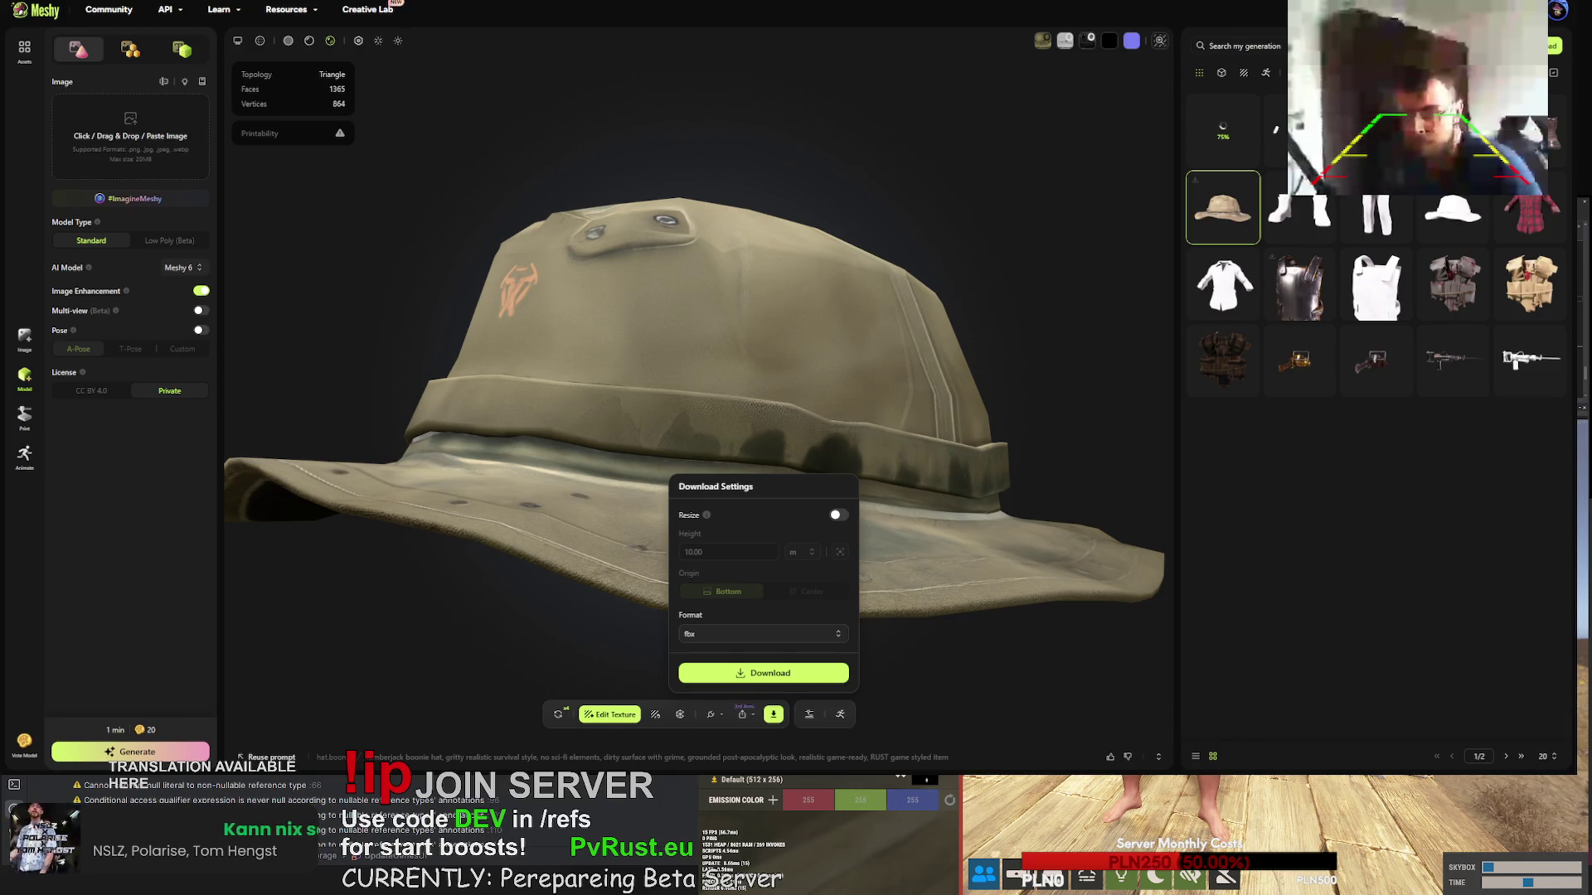
key(Escape)
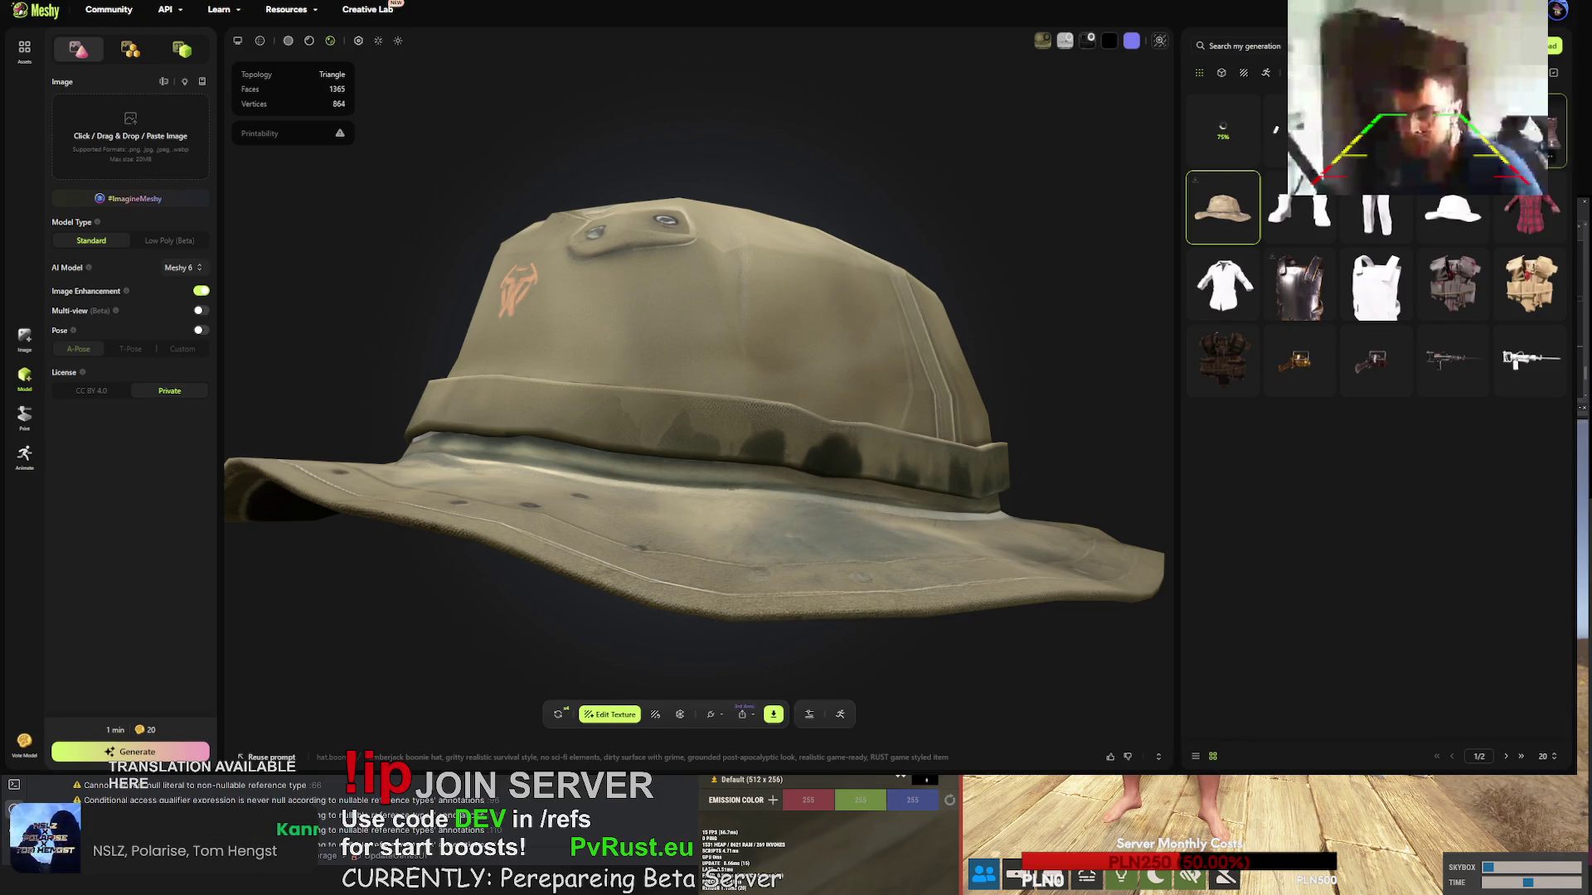
click(1299, 208)
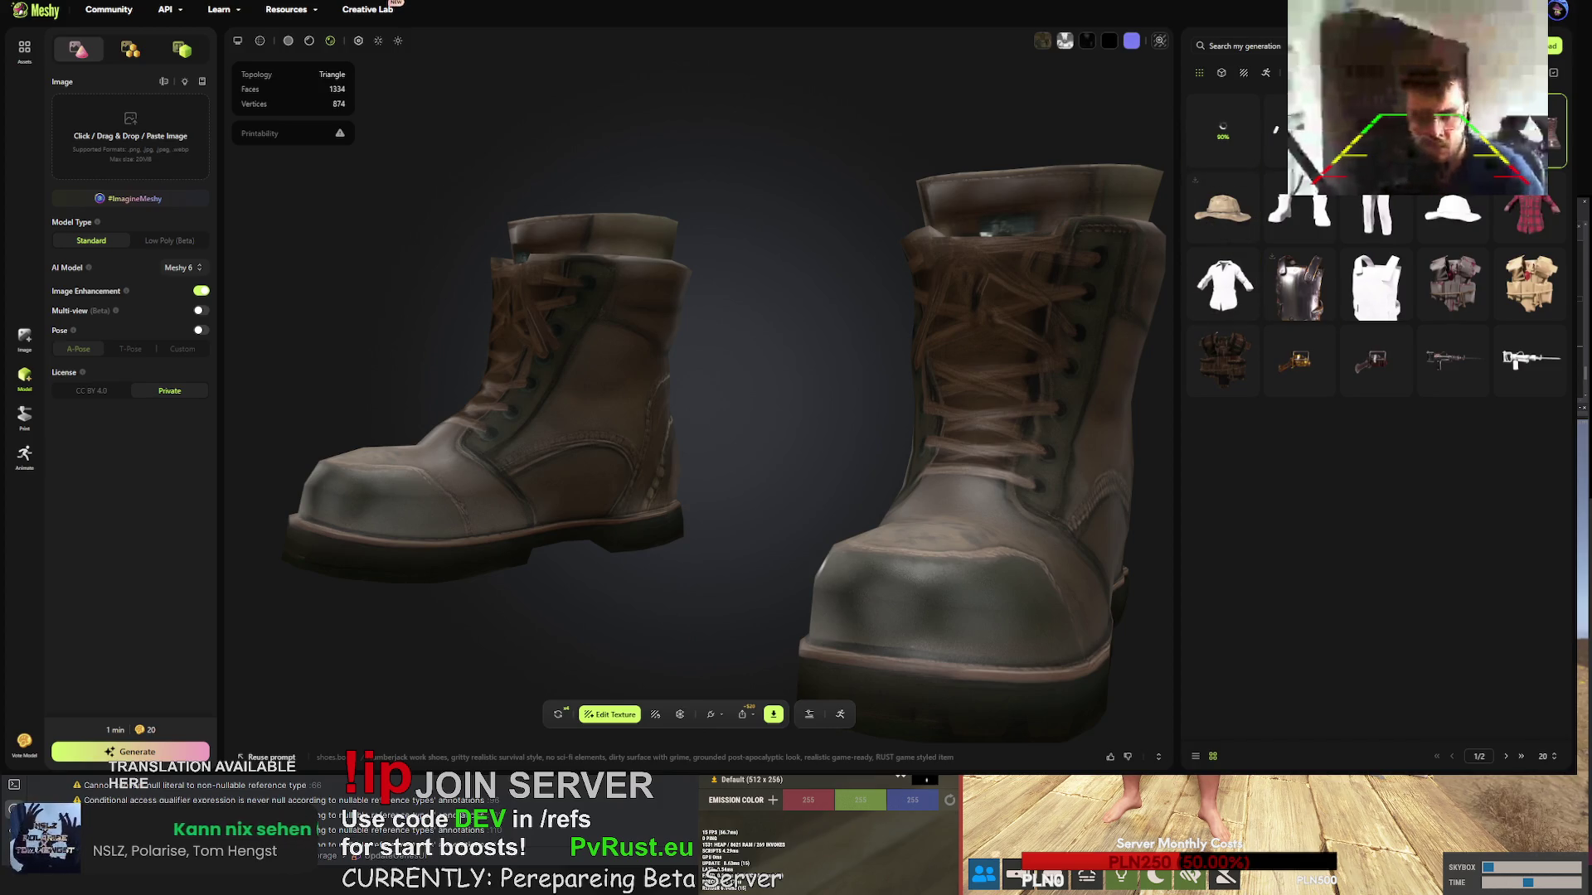
- Download the work boots as FBX, then open the regenerated trousers from the top of the list
click(773, 713)
click(763, 672)
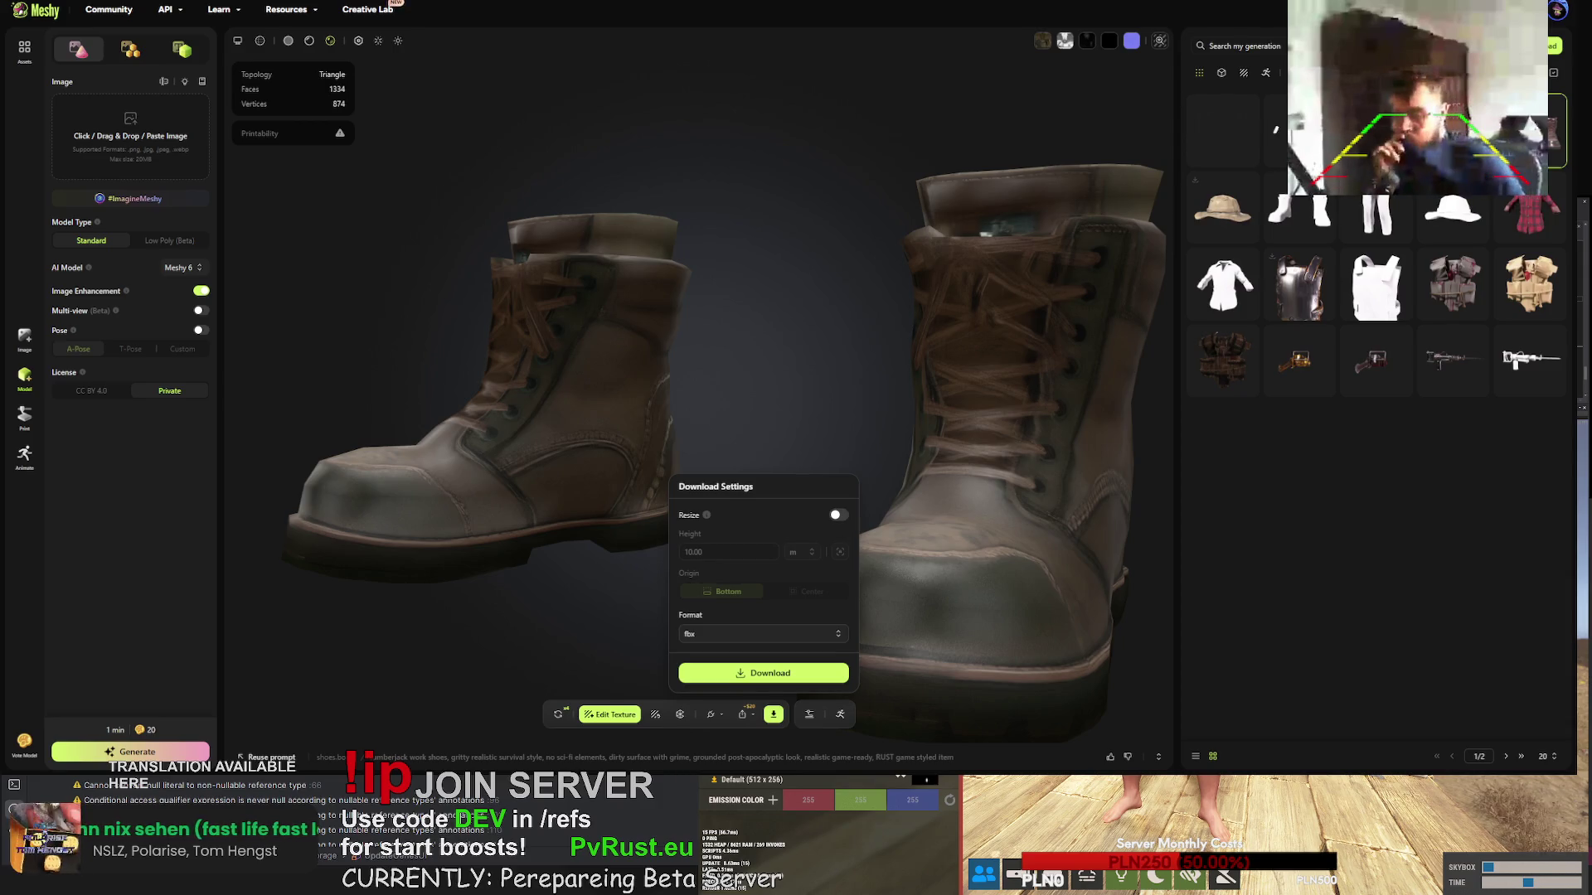
click(1222, 130)
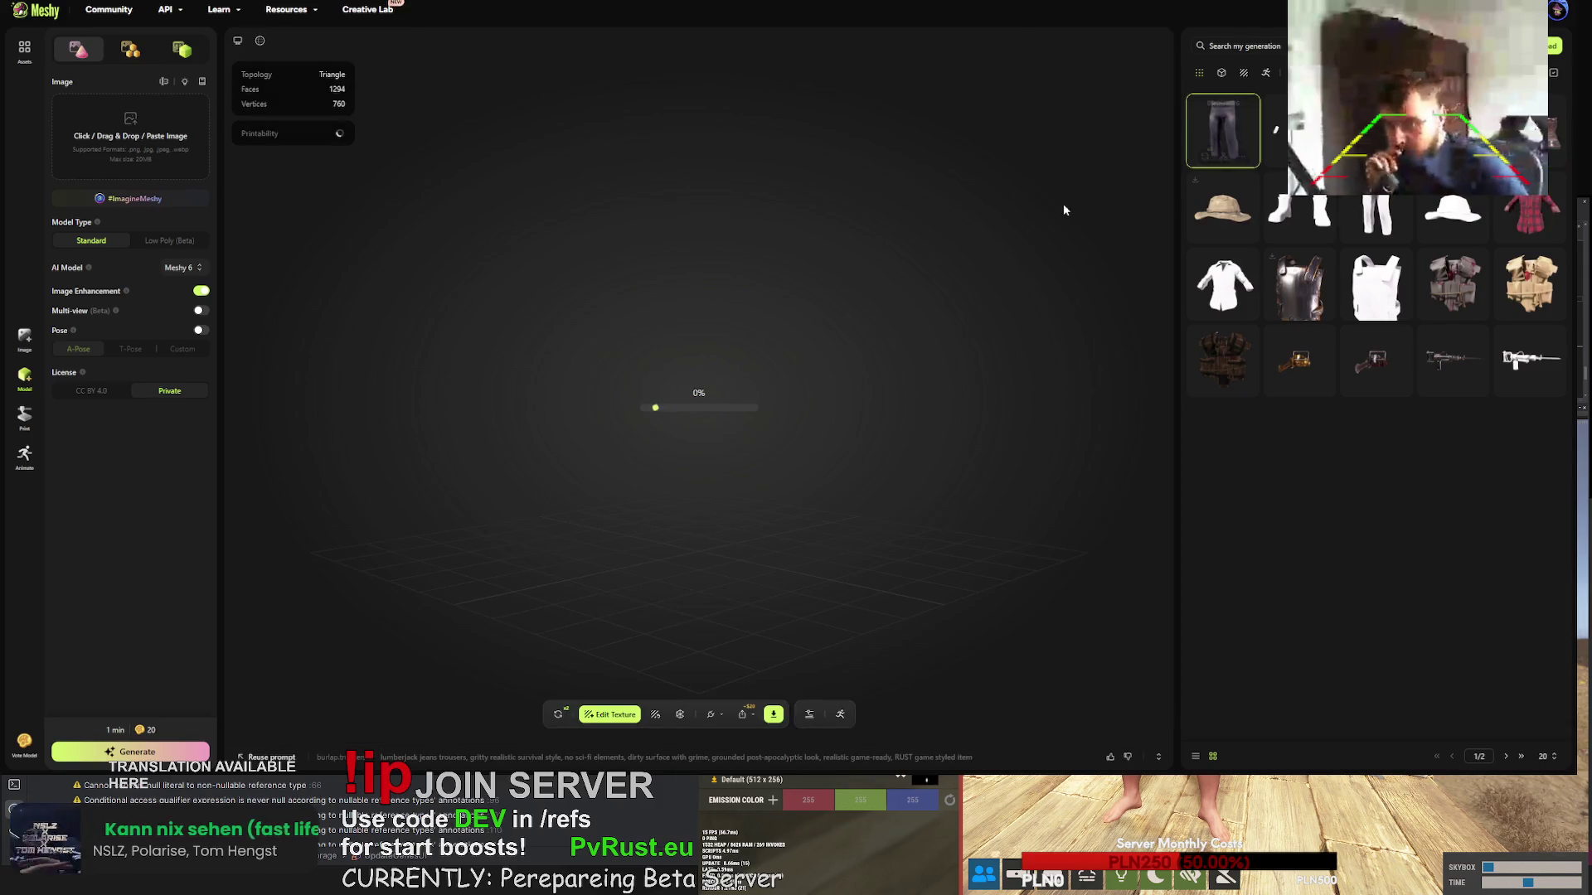
- Orbit and zoom the regenerated trousers to check their side and rear views
mouse_move(823, 358)
mouse_down()
mouse_move(881, 327)
mouse_move(753, 355)
mouse_move(764, 379)
mouse_move(661, 390)
mouse_move(460, 308)
mouse_move(628, 328)
mouse_move(685, 284)
mouse_up()
scroll(739, 348, up, 5)
scroll(718, 325, down, 5)
mouse_move(749, 375)
mouse_down()
mouse_move(906, 423)
mouse_move(658, 390)
mouse_move(705, 381)
mouse_move(687, 398)
mouse_move(606, 382)
mouse_move(654, 375)
mouse_move(679, 336)
mouse_move(673, 355)
mouse_move(559, 361)
mouse_move(823, 406)
mouse_up()
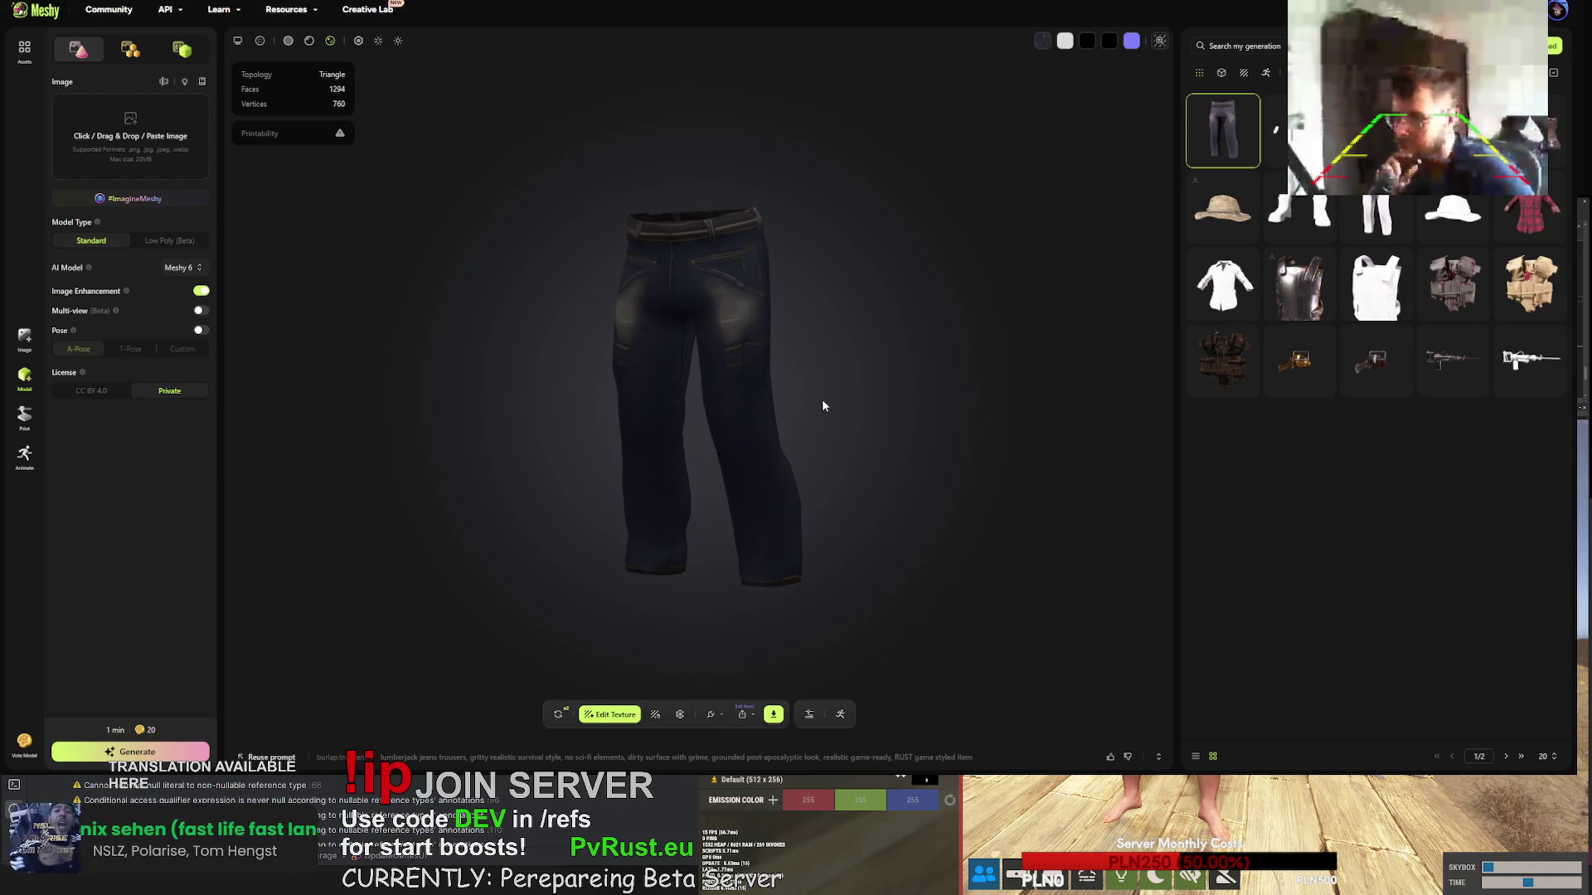
drag(725, 384, 754, 384)
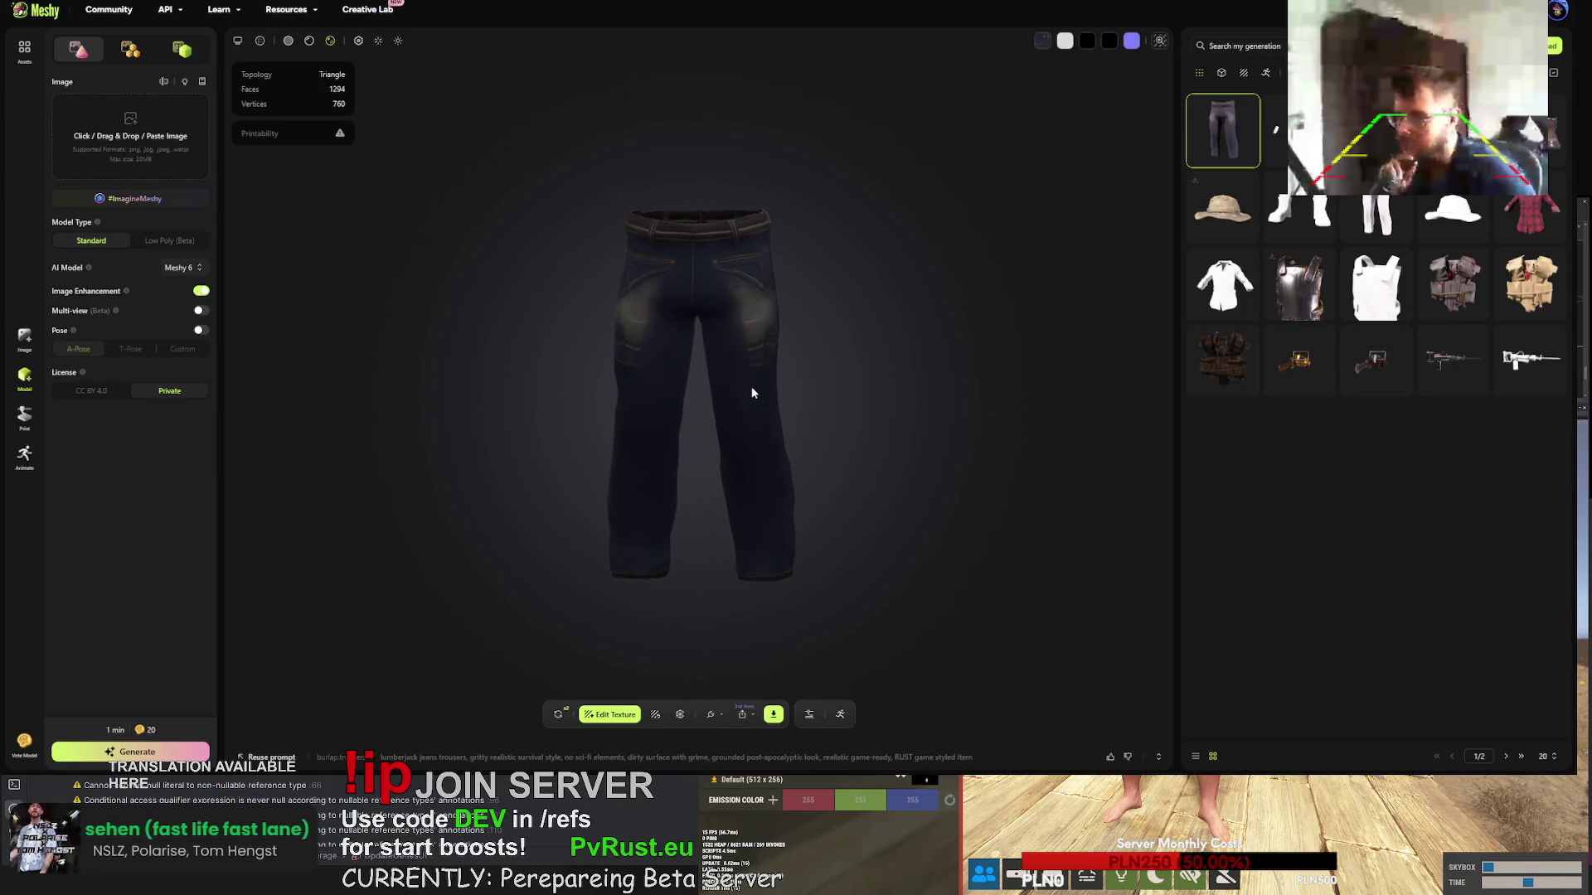
- Download the regenerated dark jeans as FBX and open the work boots with details
click(773, 716)
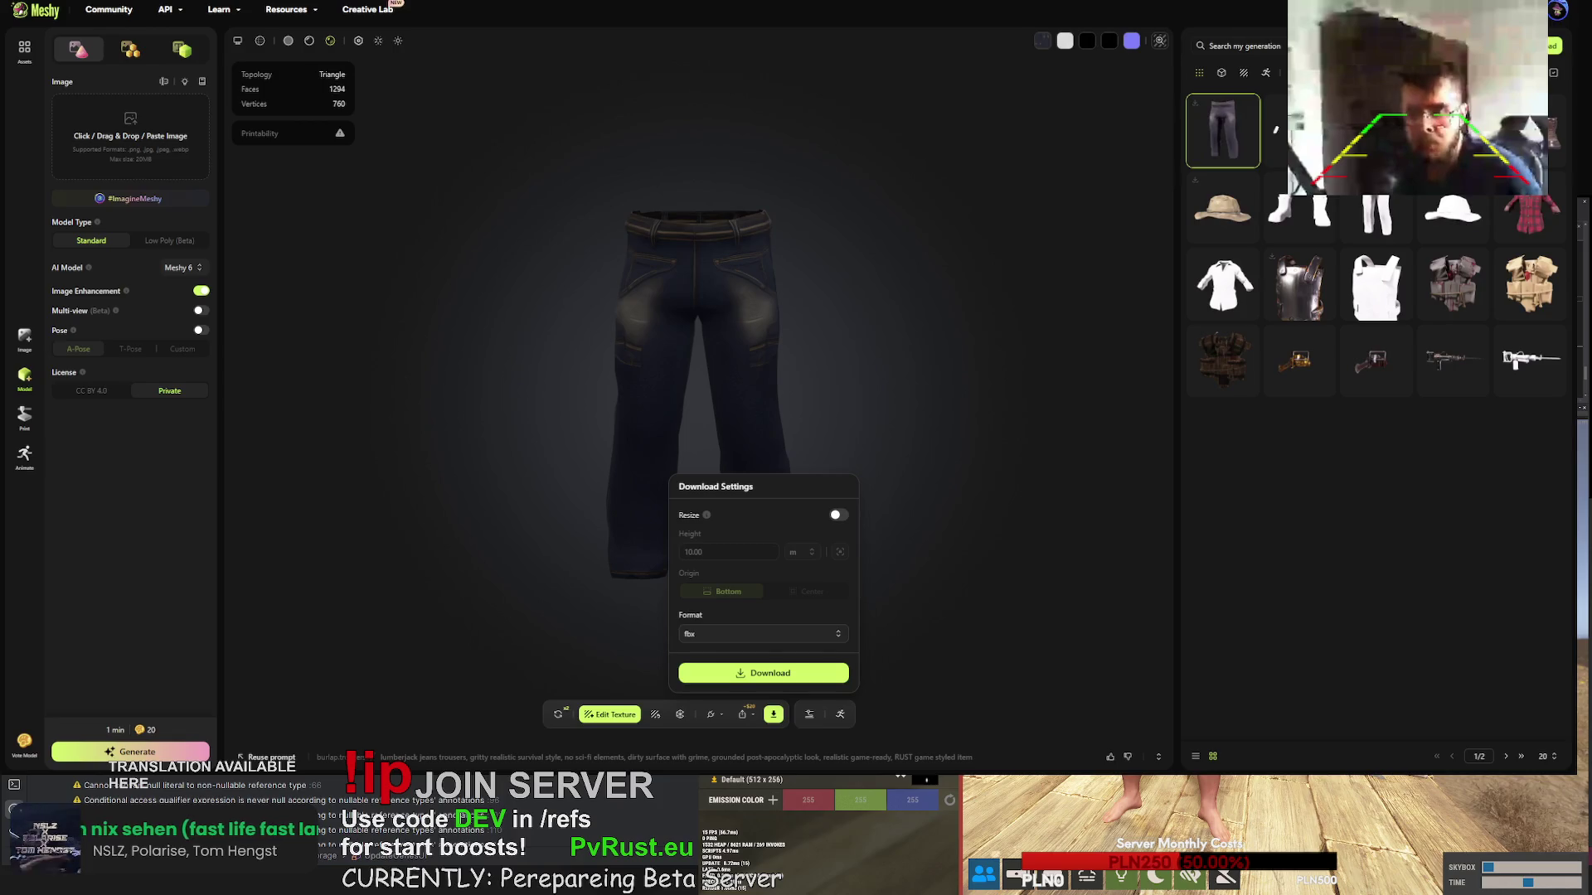
key(Escape)
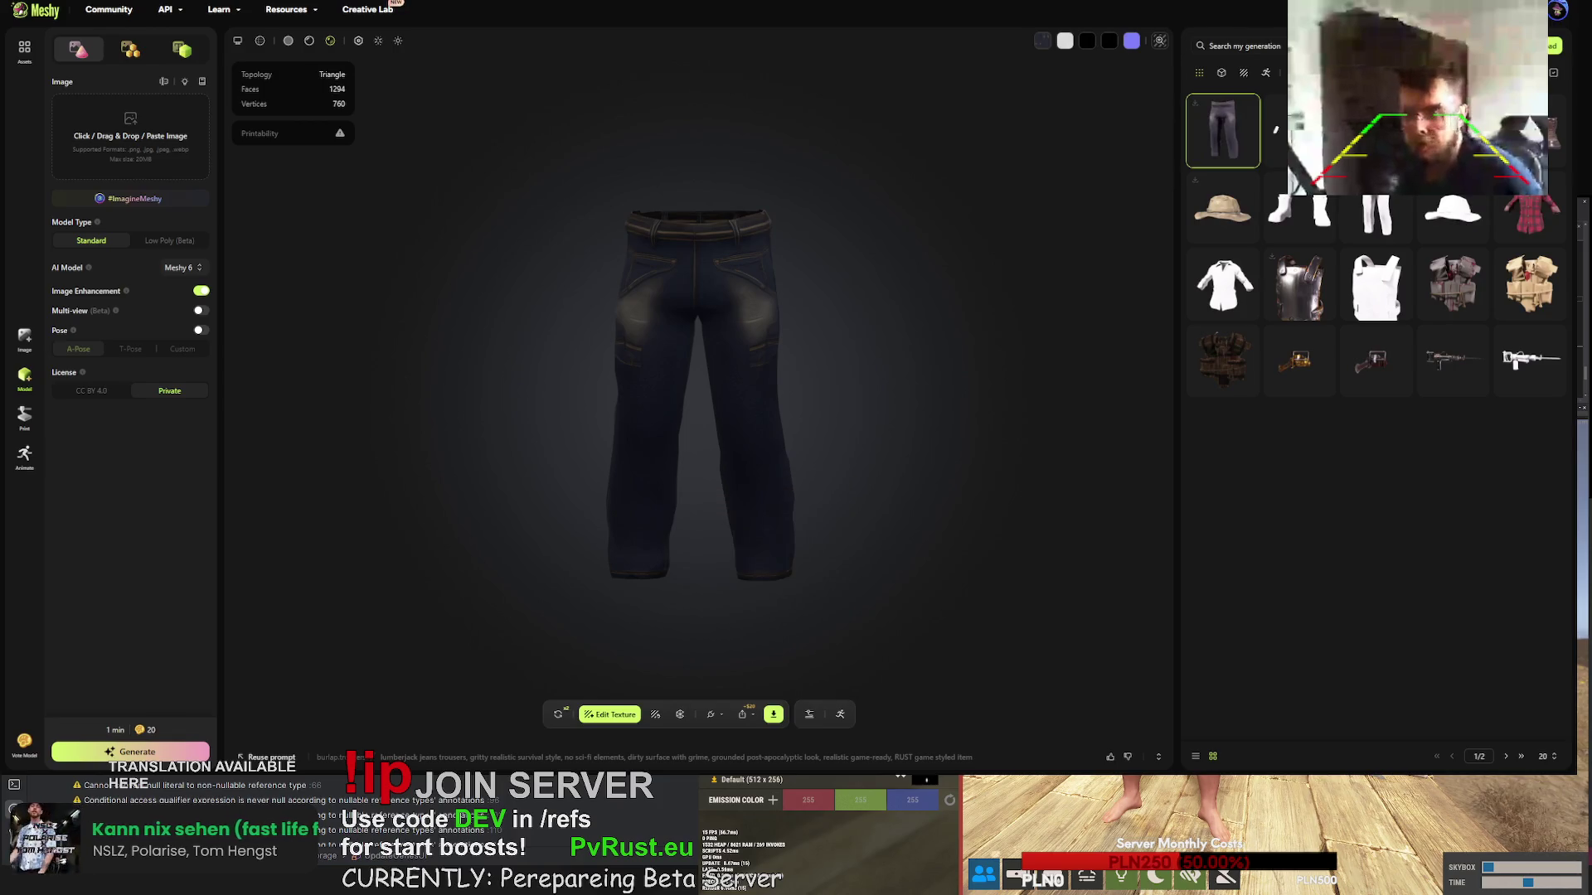
click(1525, 141)
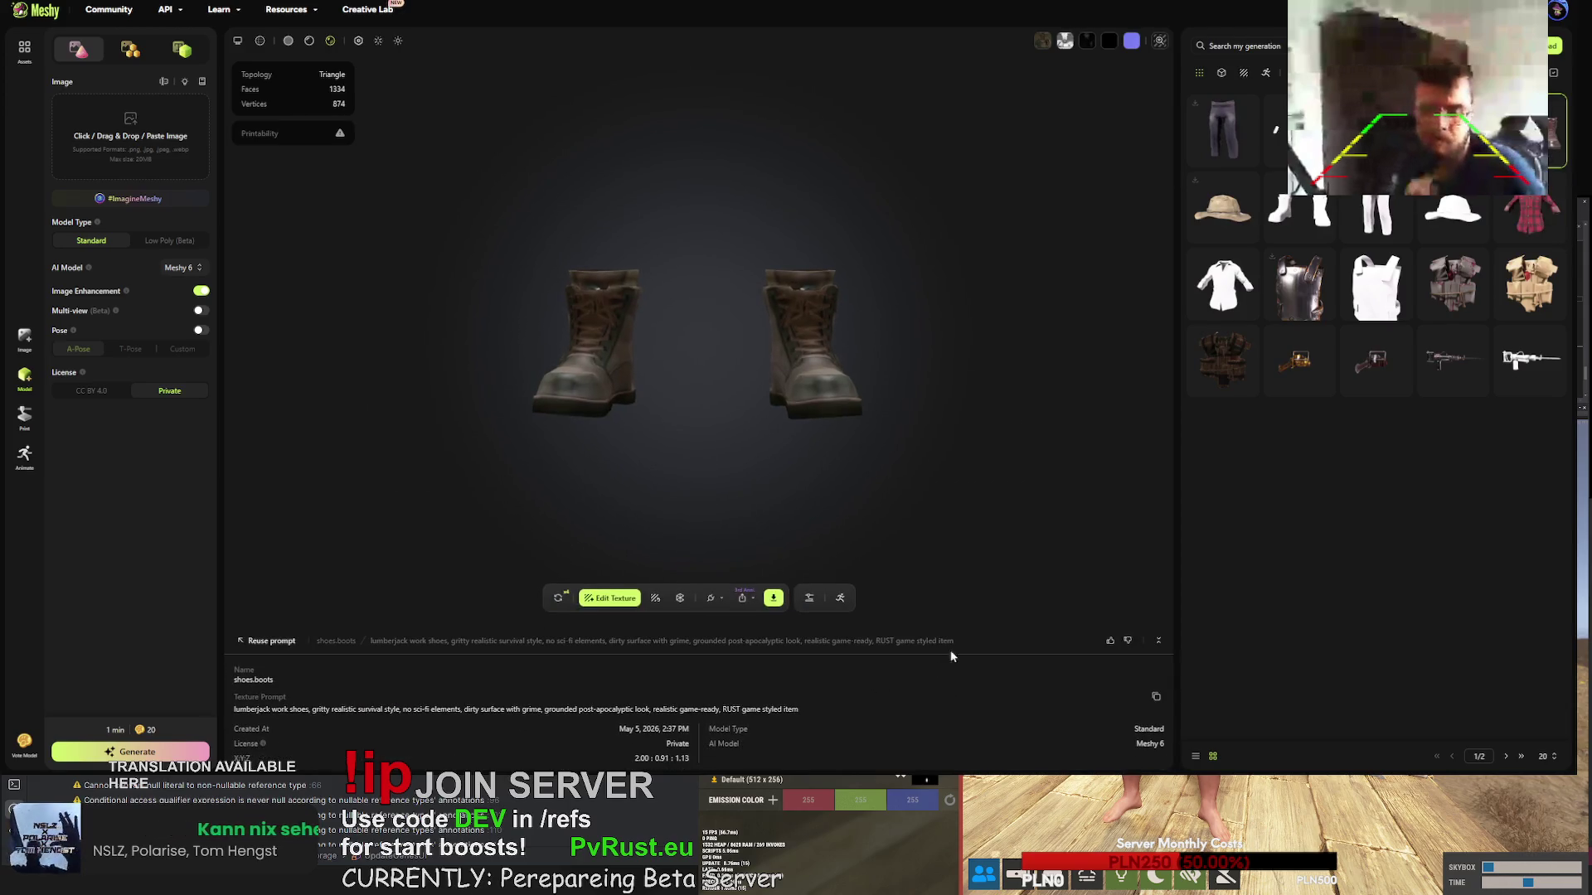
- Retexture the grey miner helmet with the prompt 'yellow miner hat, gritty… RUST game styled item'
click(451, 651)
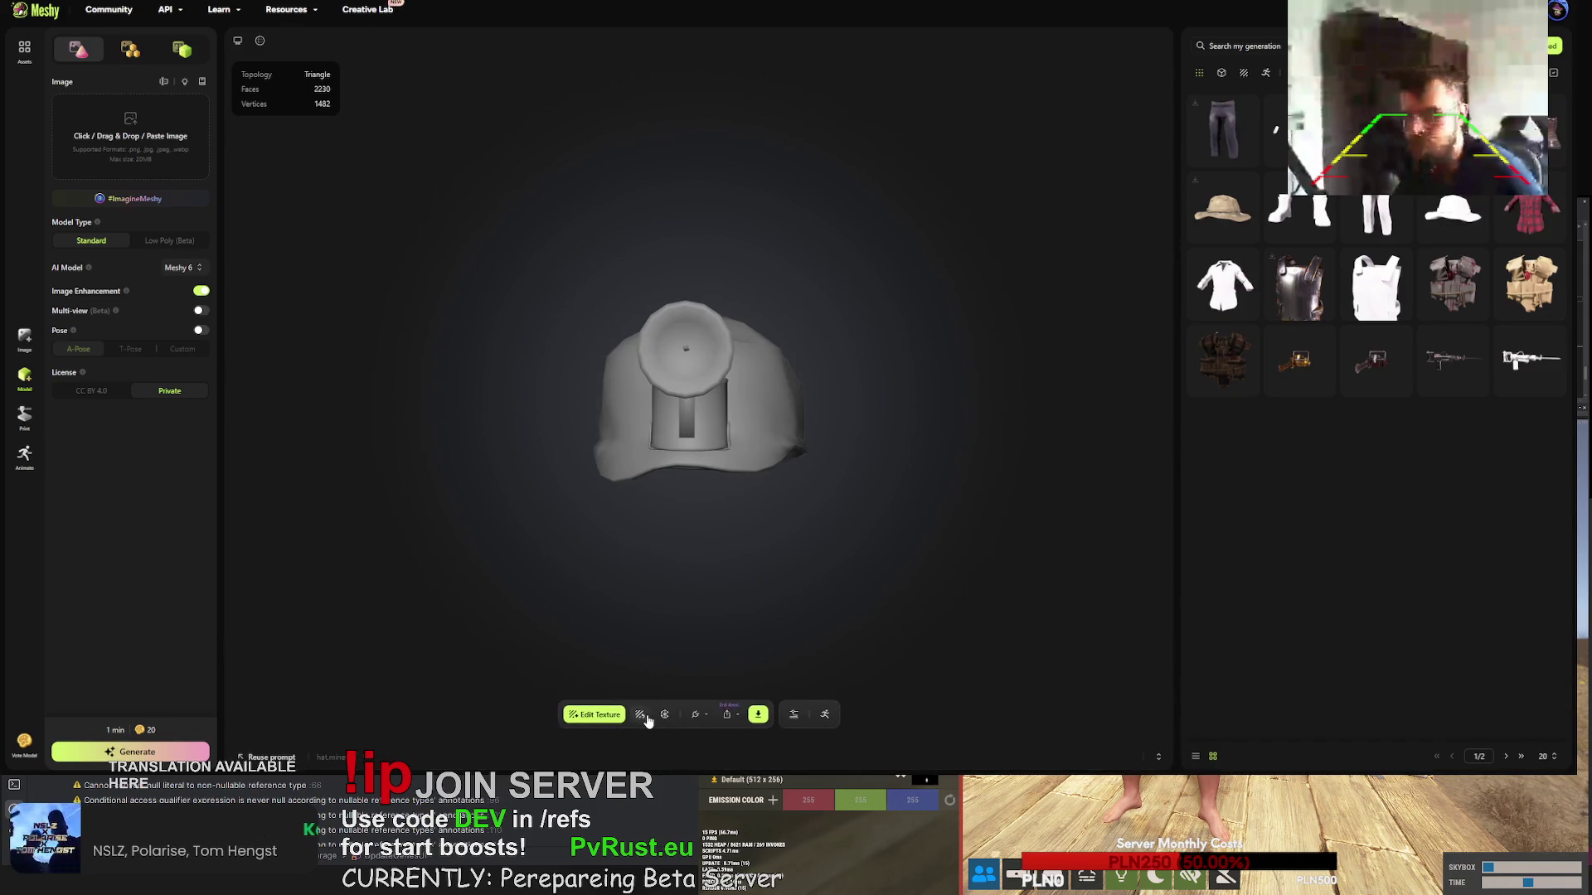
click(640, 715)
click(634, 483)
triple_click(608, 485)
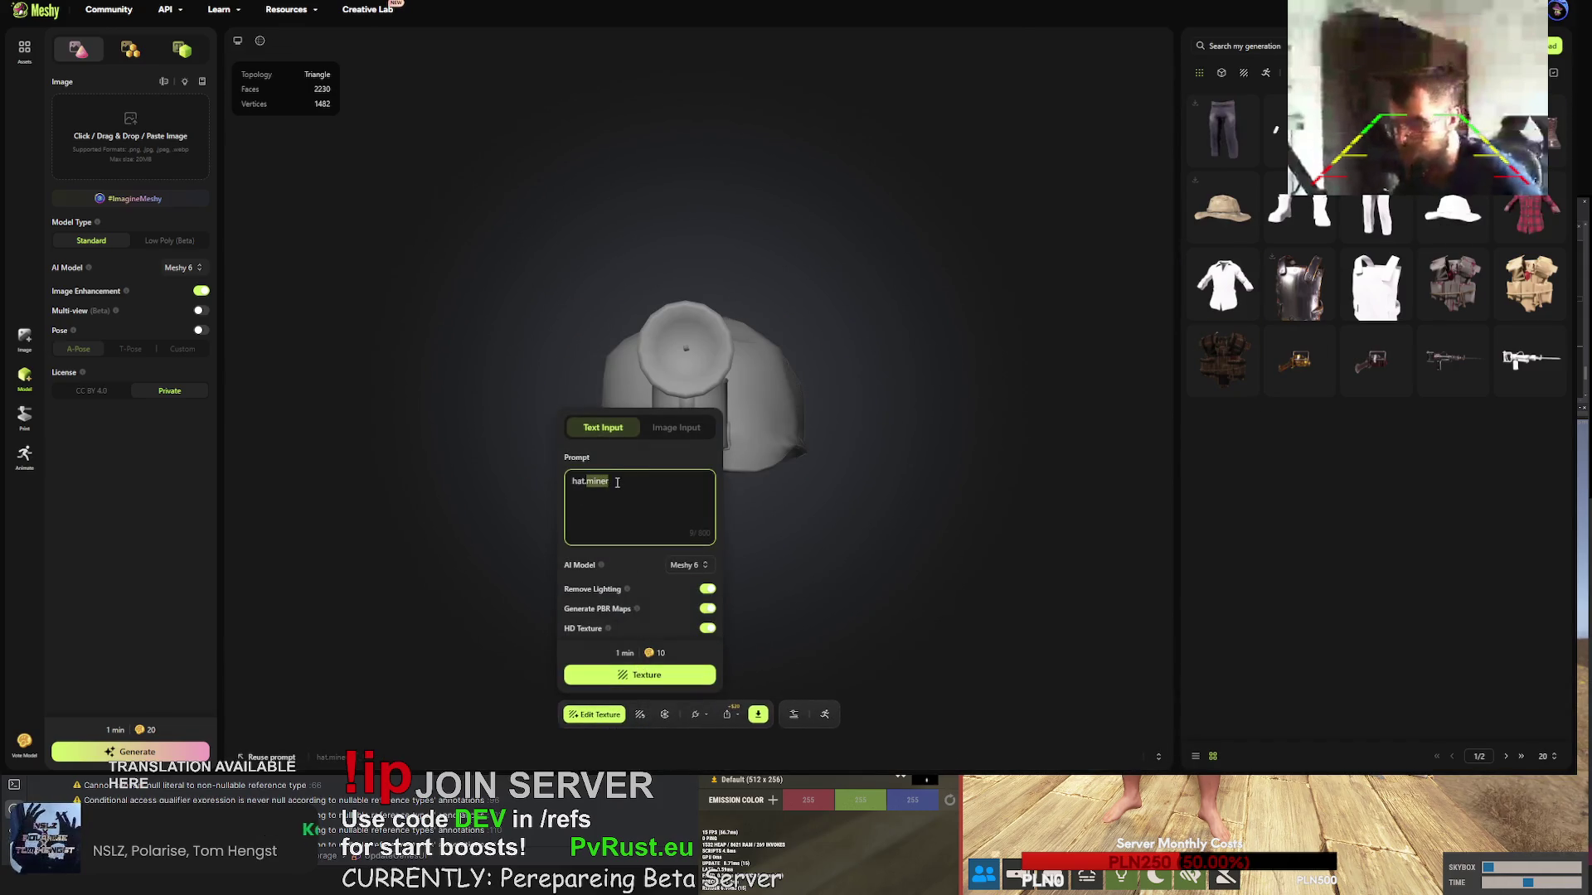
text(miner hat,)
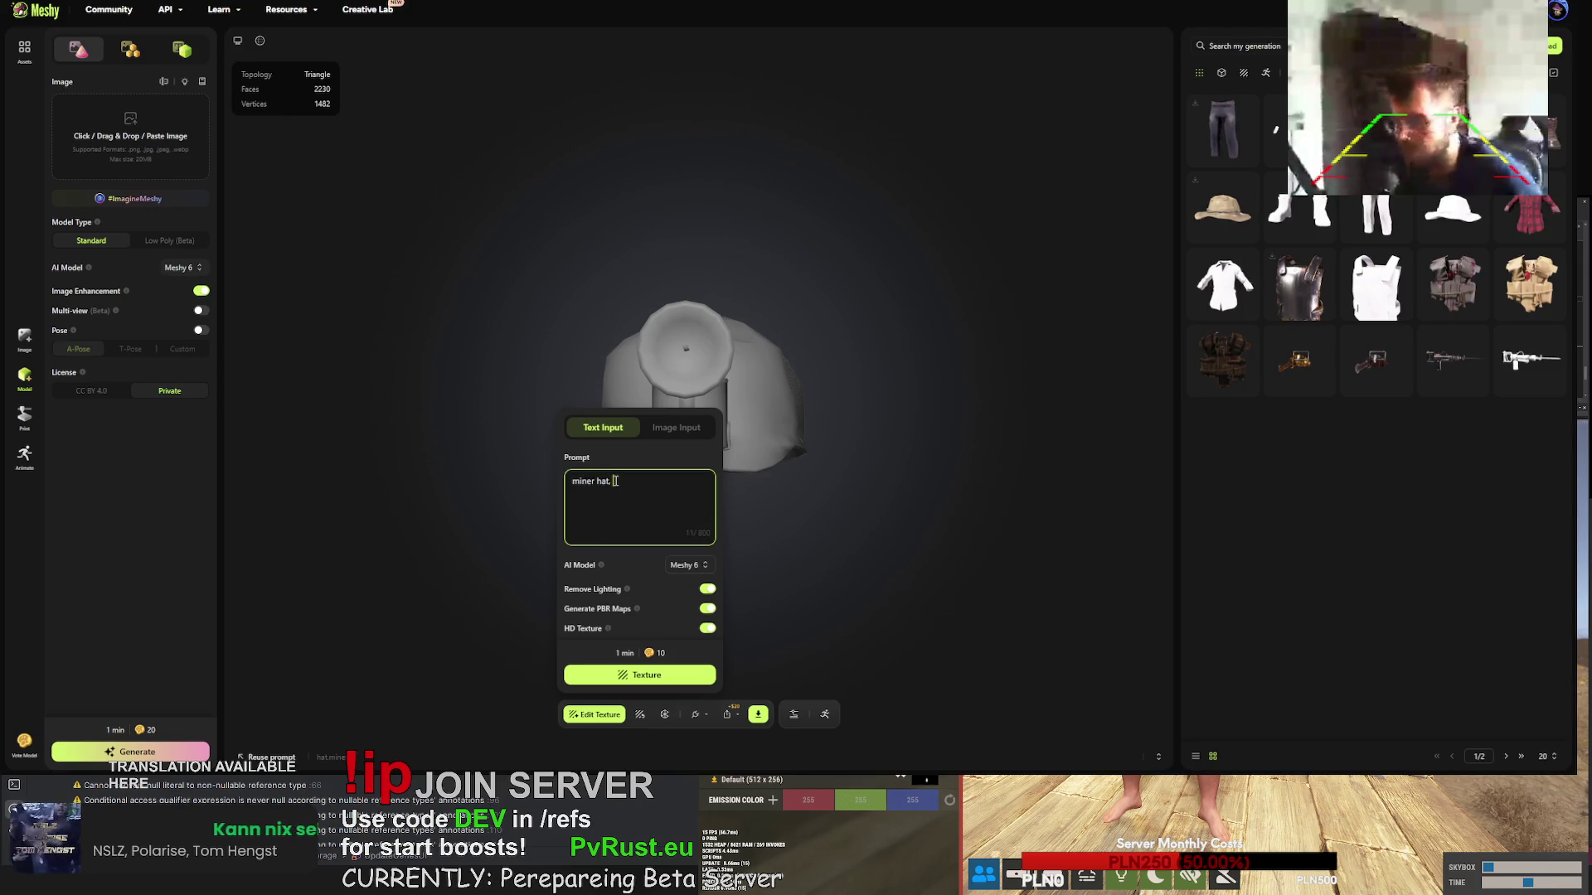
text(gritty realistic survival style, no sci-fi elements, dirty surface with grime, grounded post-apocalyptic look, realistic game-ready, RUST game styled item)
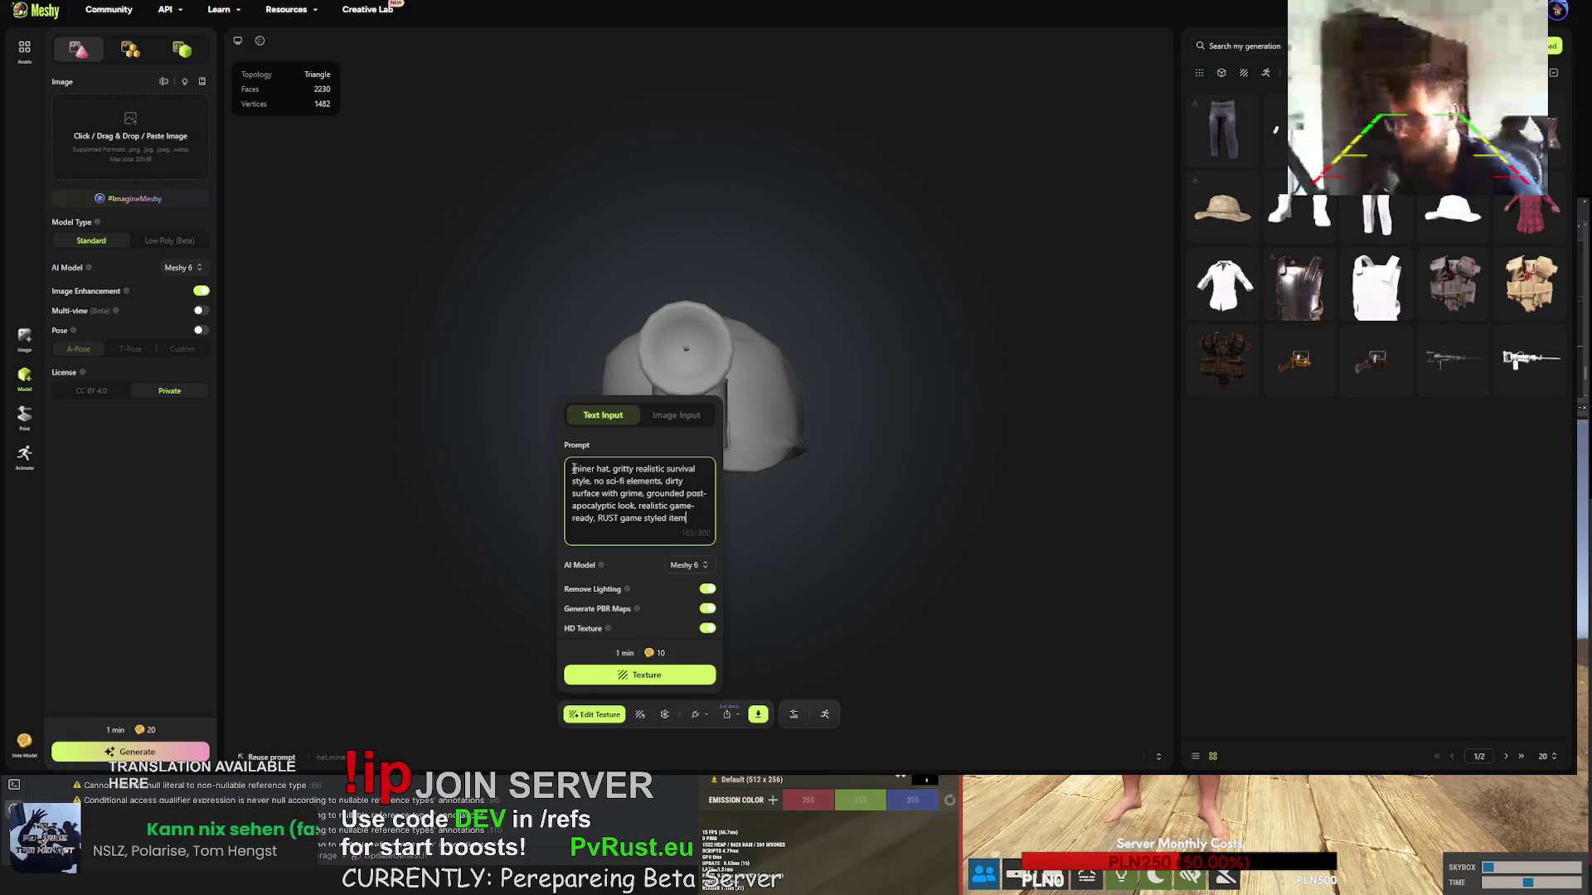
text(yellow)
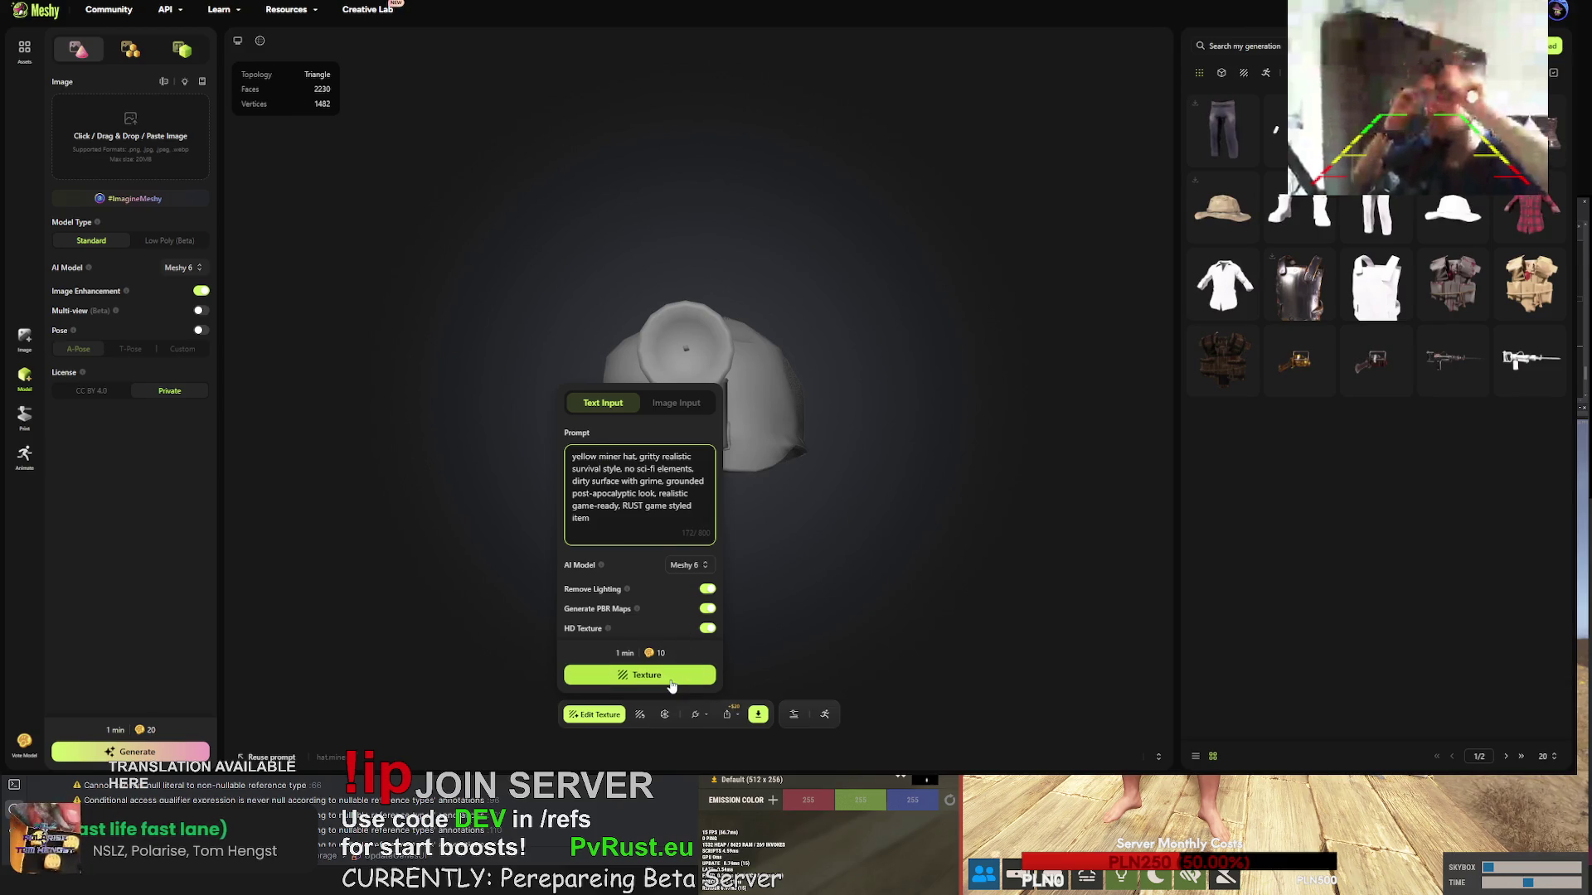
click(672, 683)
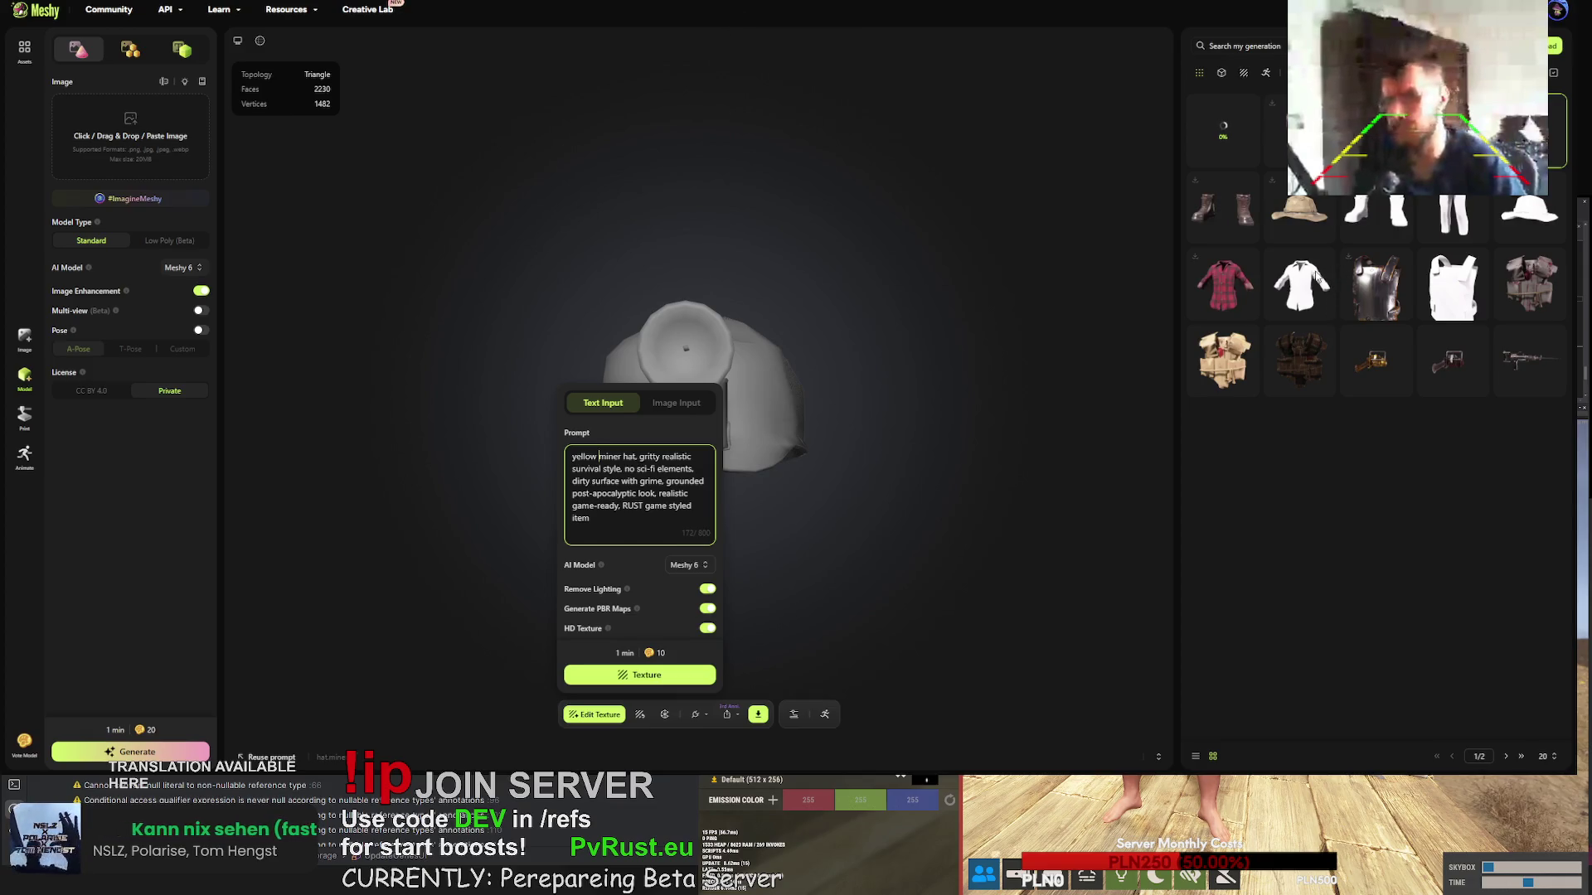
click(1299, 278)
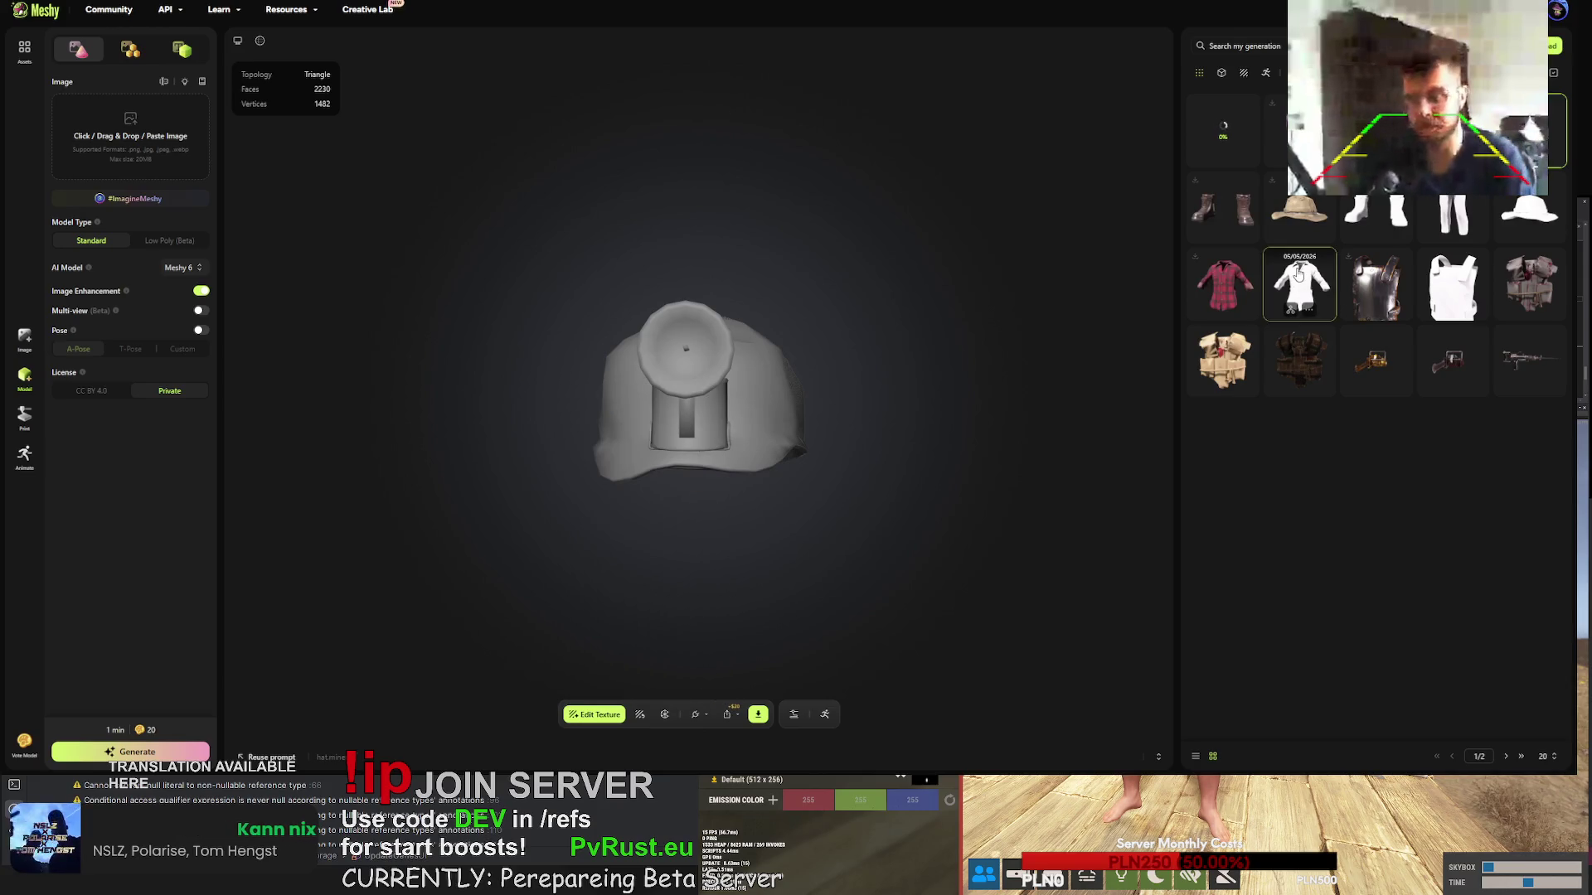
- Retexture the white shirt with 'dirty miner collared shirt,' prepended to the pasted RUST style prompt
click(1300, 278)
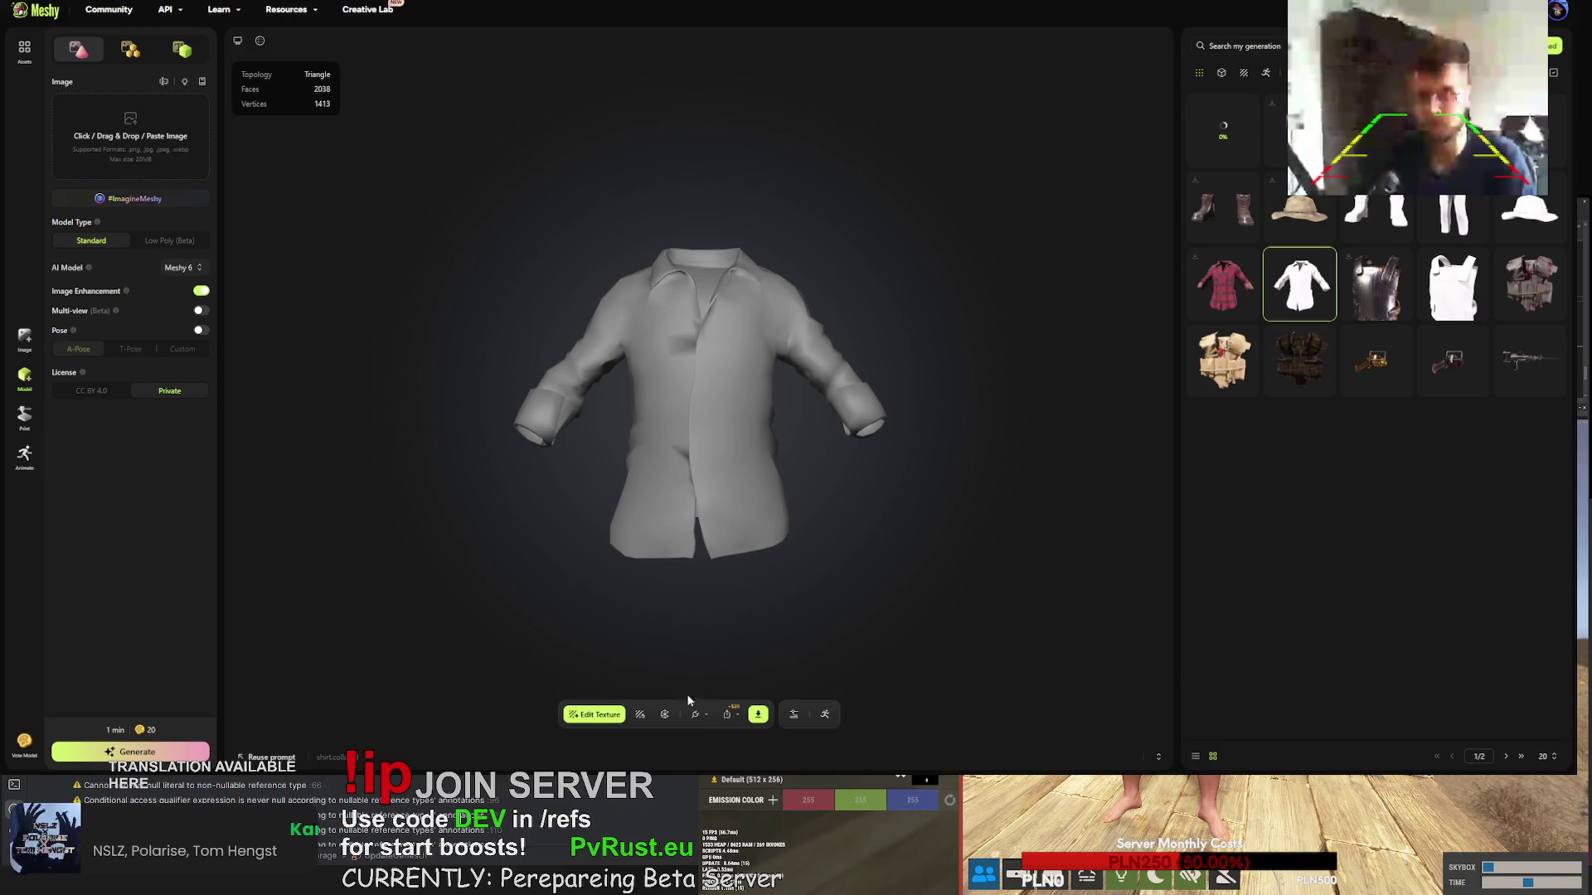
click(640, 715)
triple_click(586, 484)
text(gritty realistic survival style, no sci-fi elements, dirty surface with grime, grounded post-apocalyptic look, realistic game-ready. RUST game styled item)
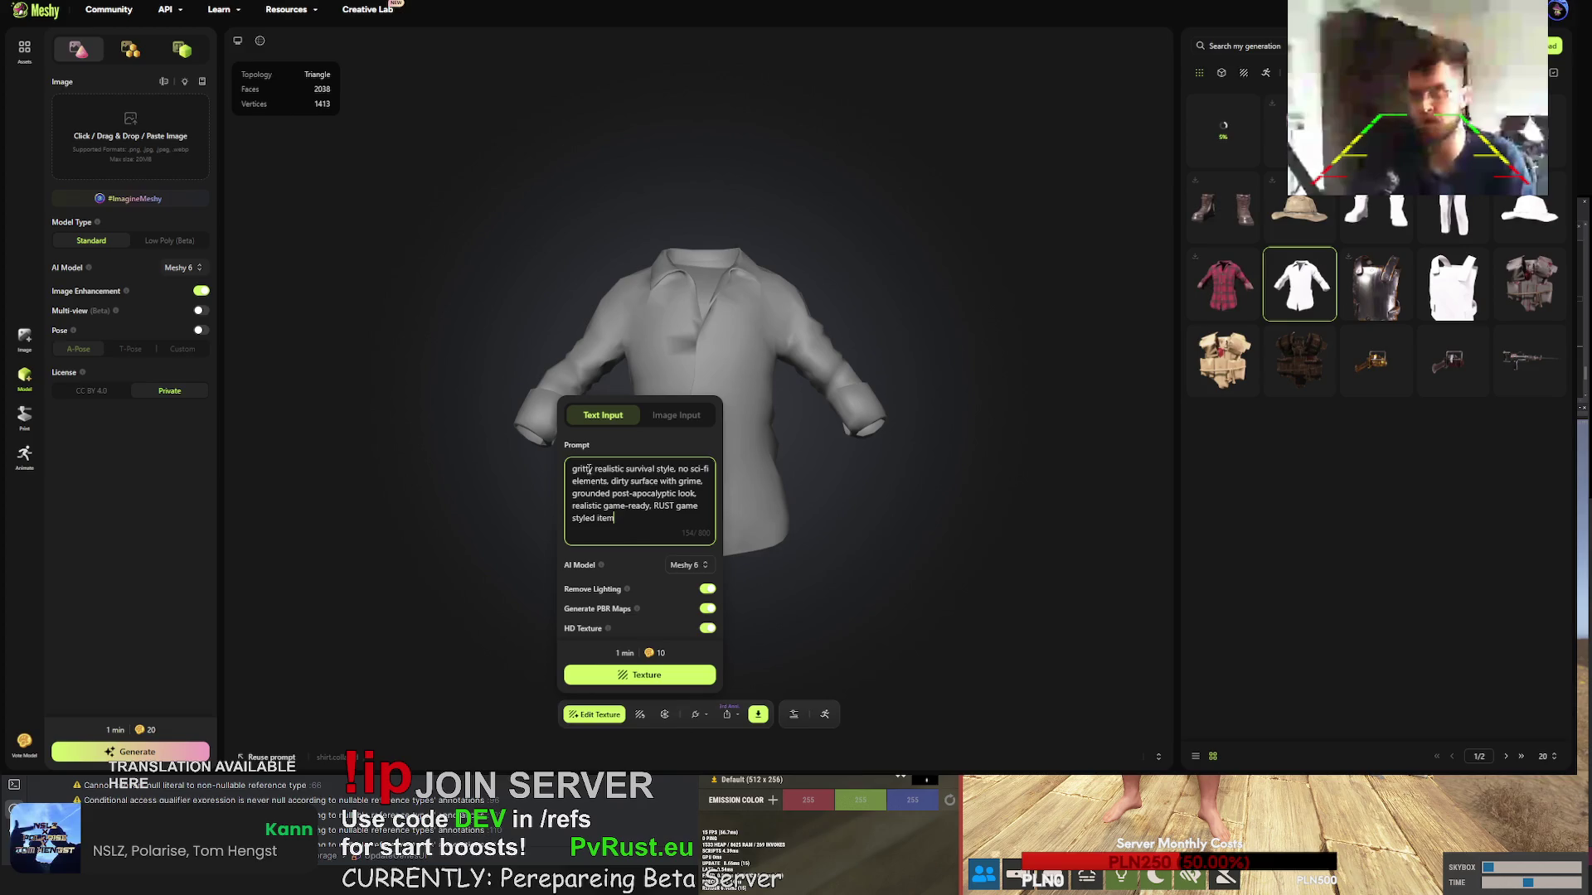
text(dirty )
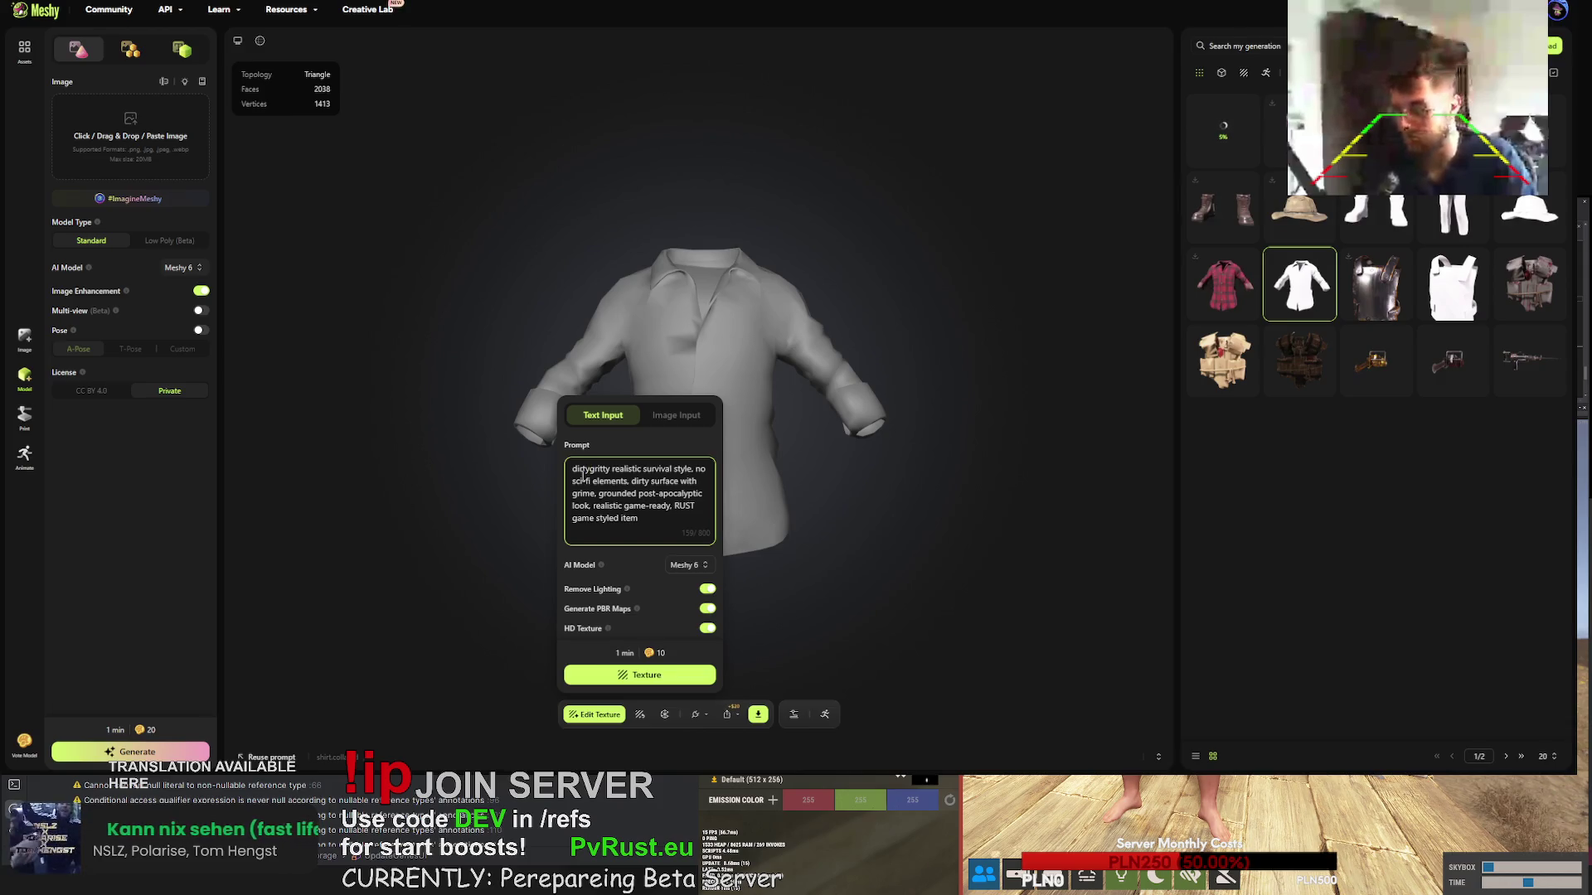
text(miner collared shirt,)
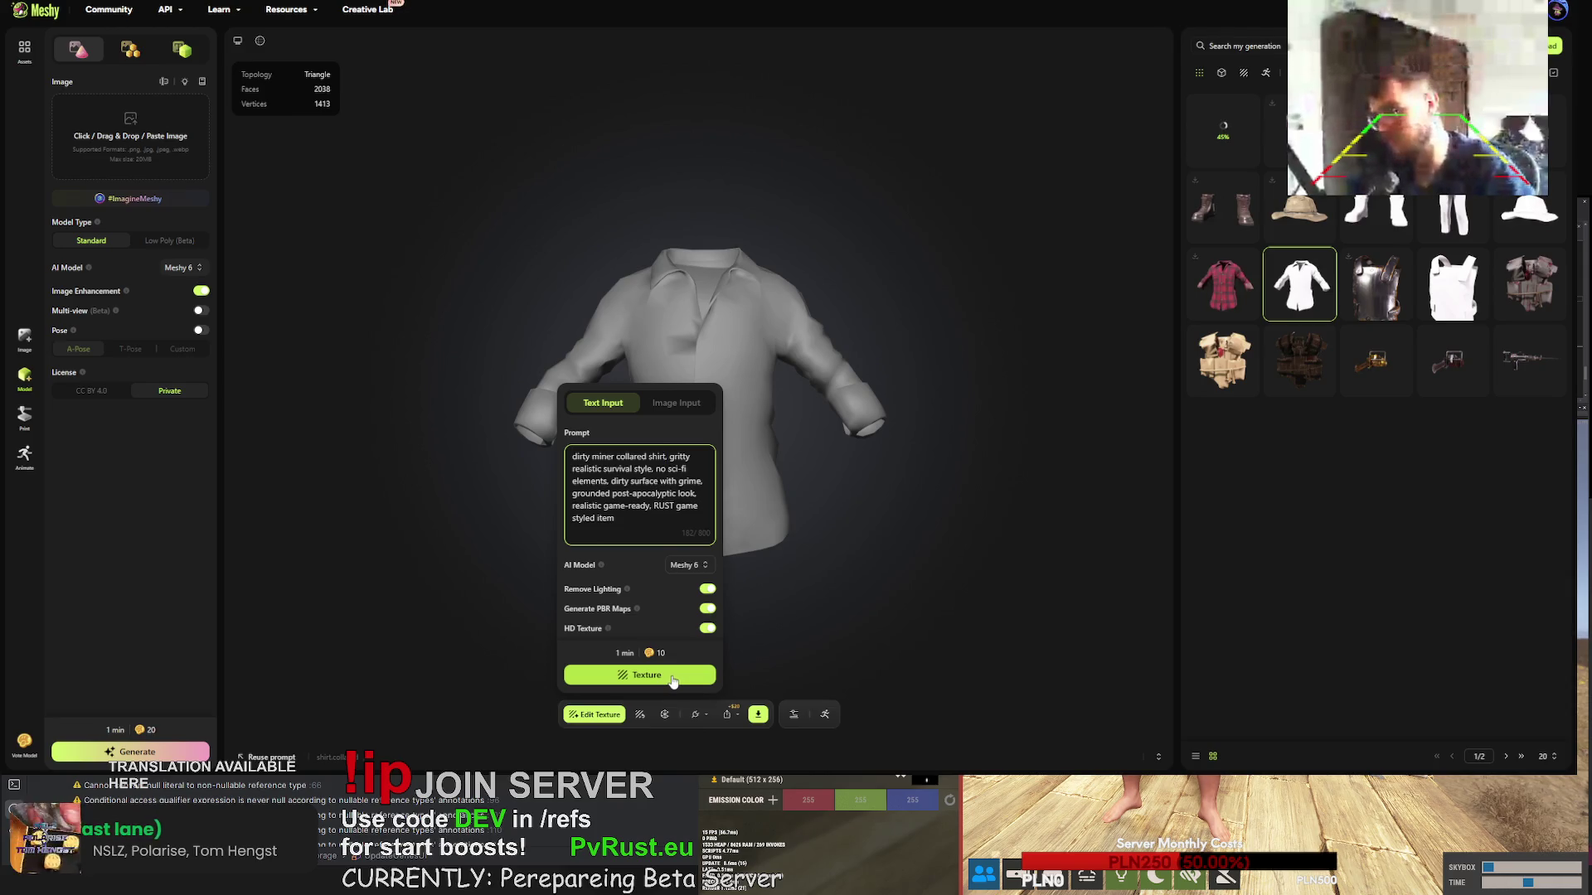
click(655, 676)
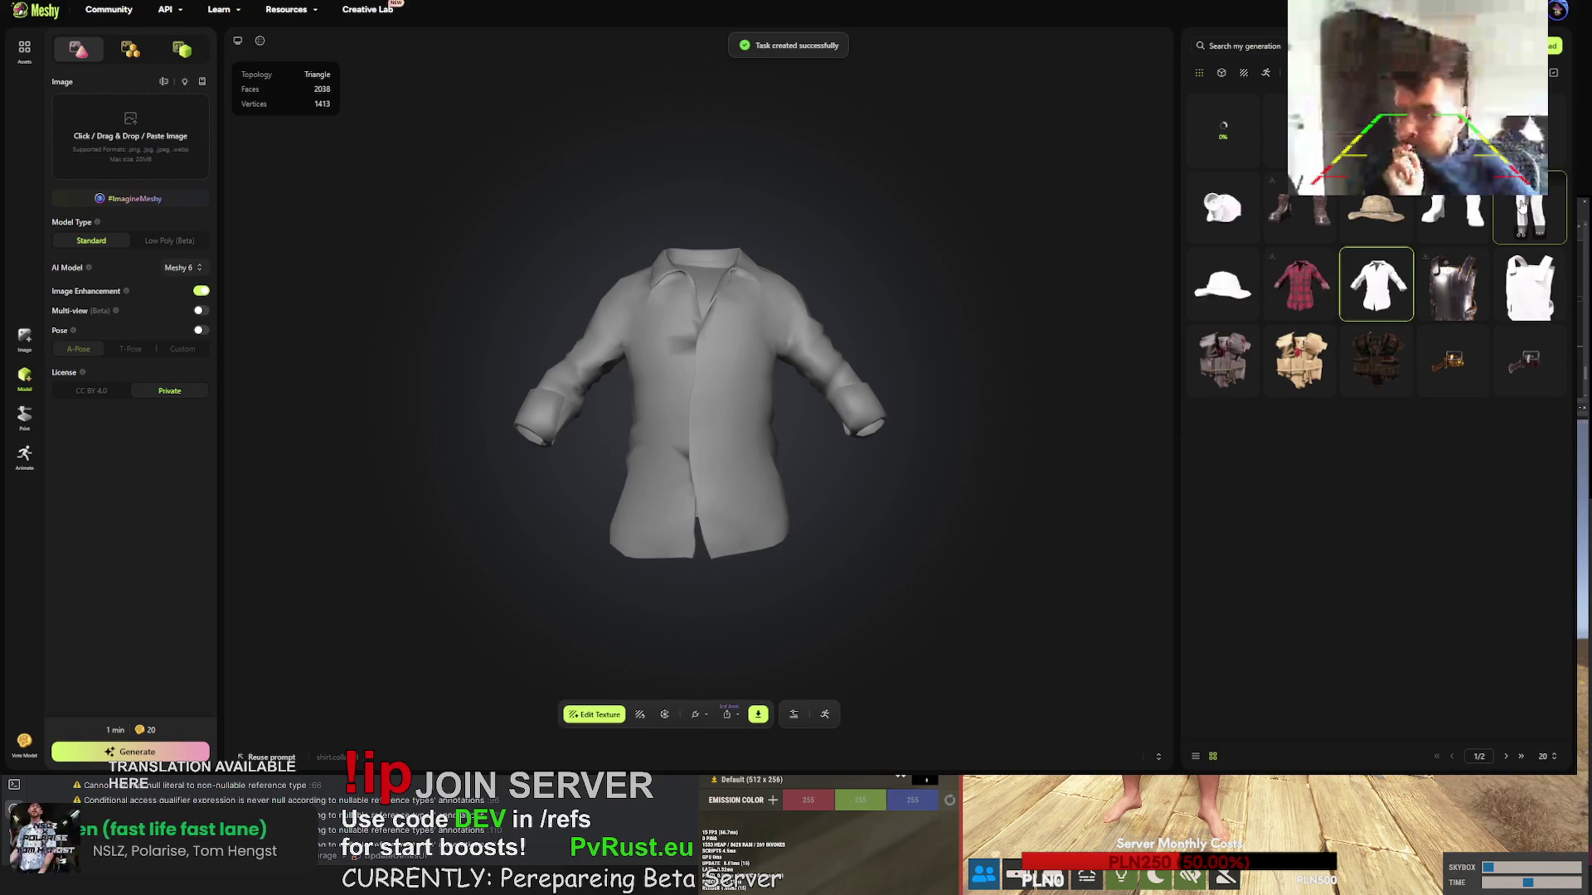
- Retexture the trousers with the prompt 'dirty miner pants,' followed by the pasted RUST style description
click(1524, 203)
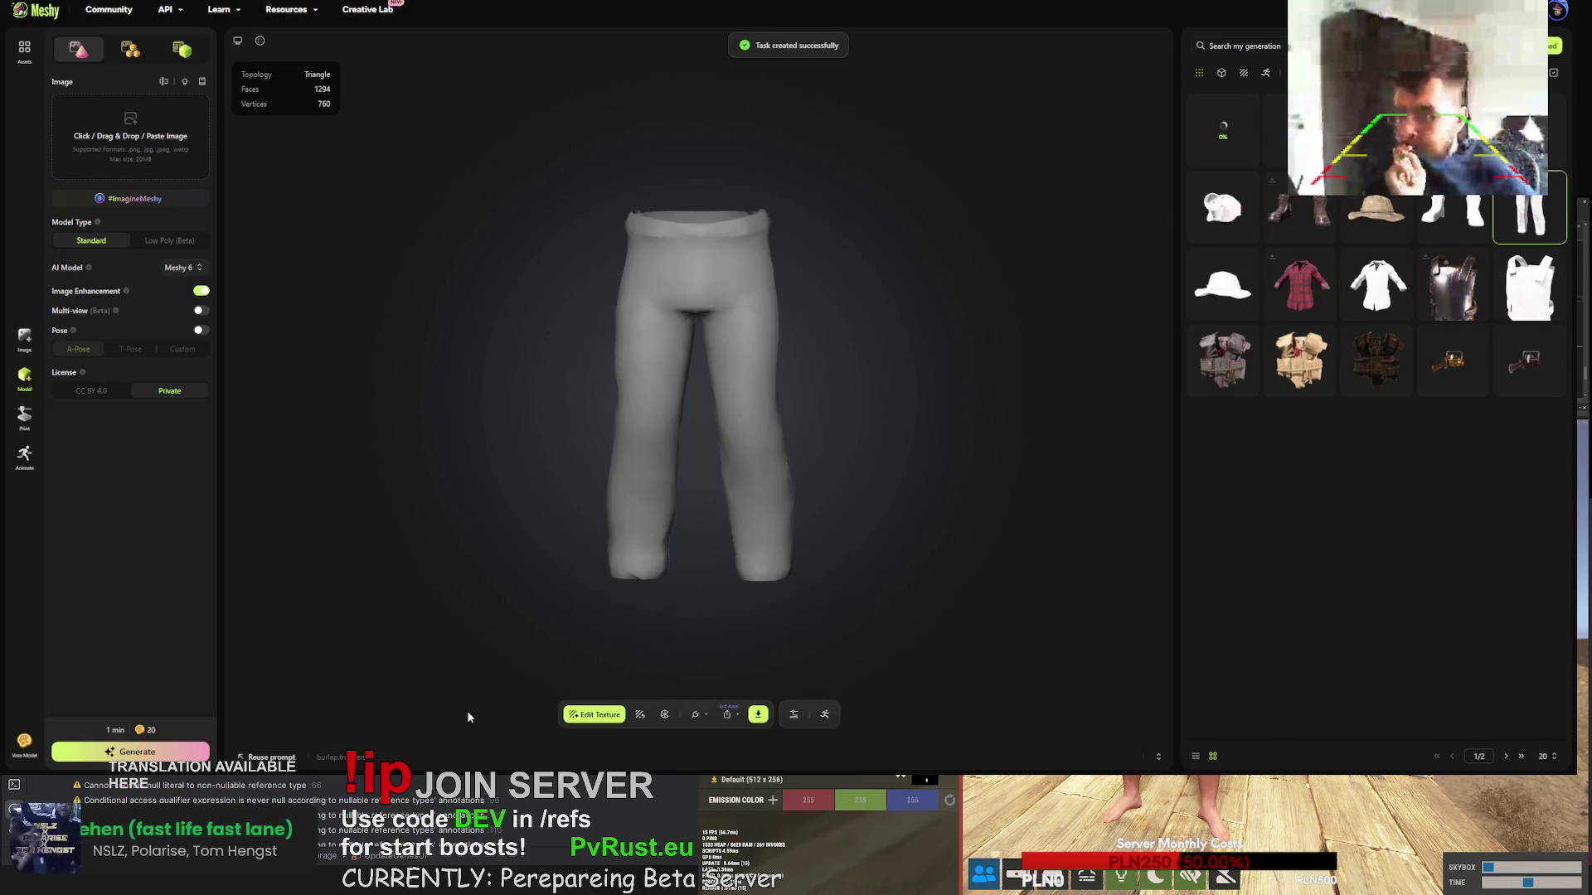
click(641, 718)
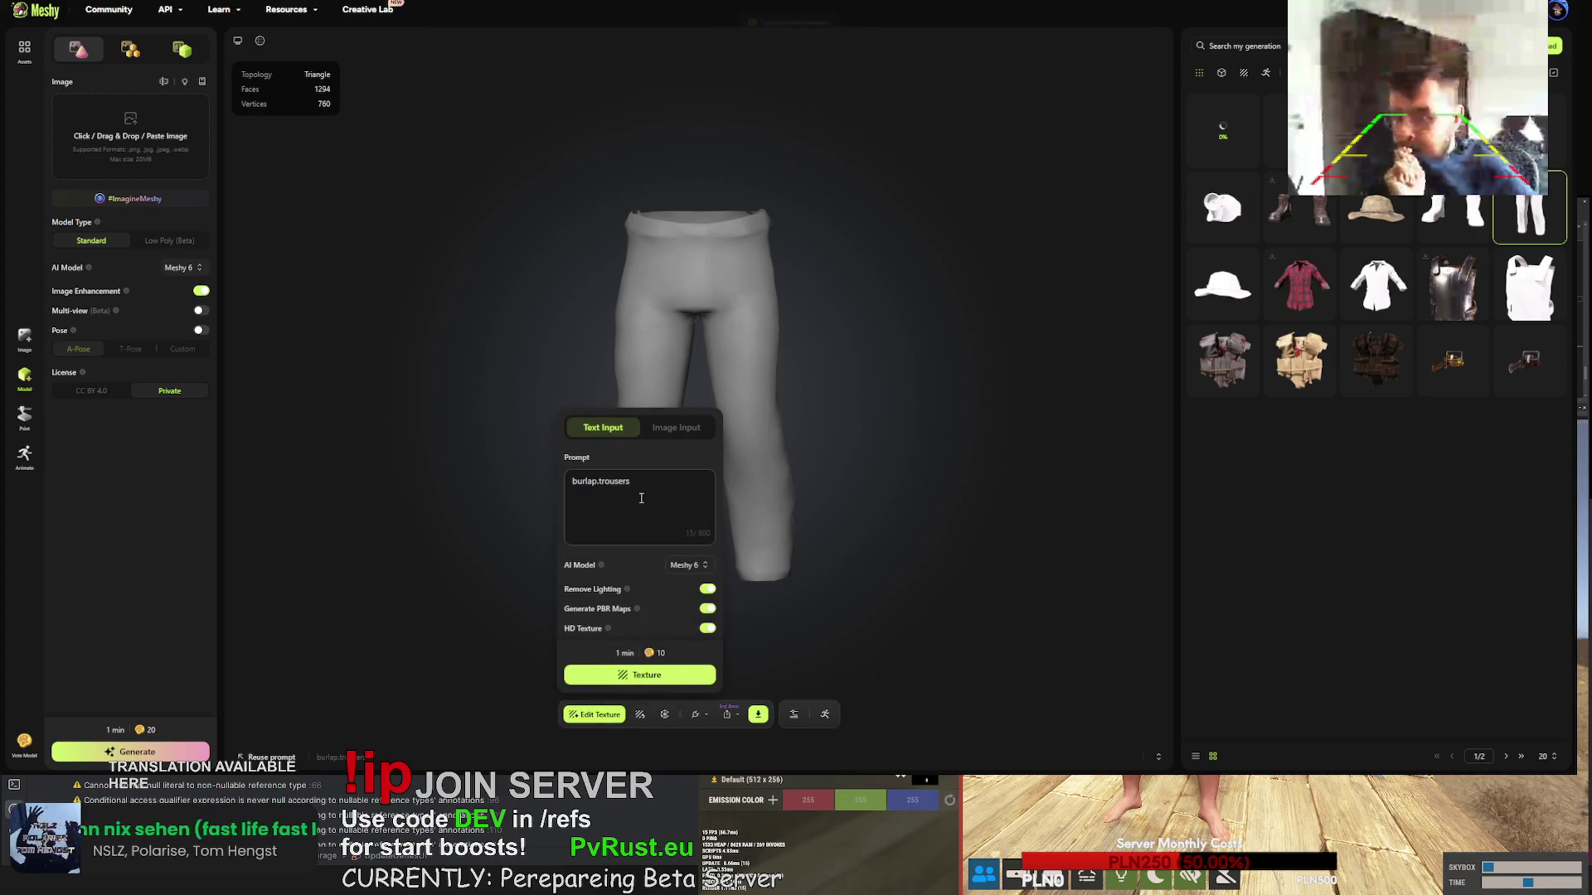
key(ctrl+a)
key(ctrl+v)
click(574, 470)
text(dirty miner p)
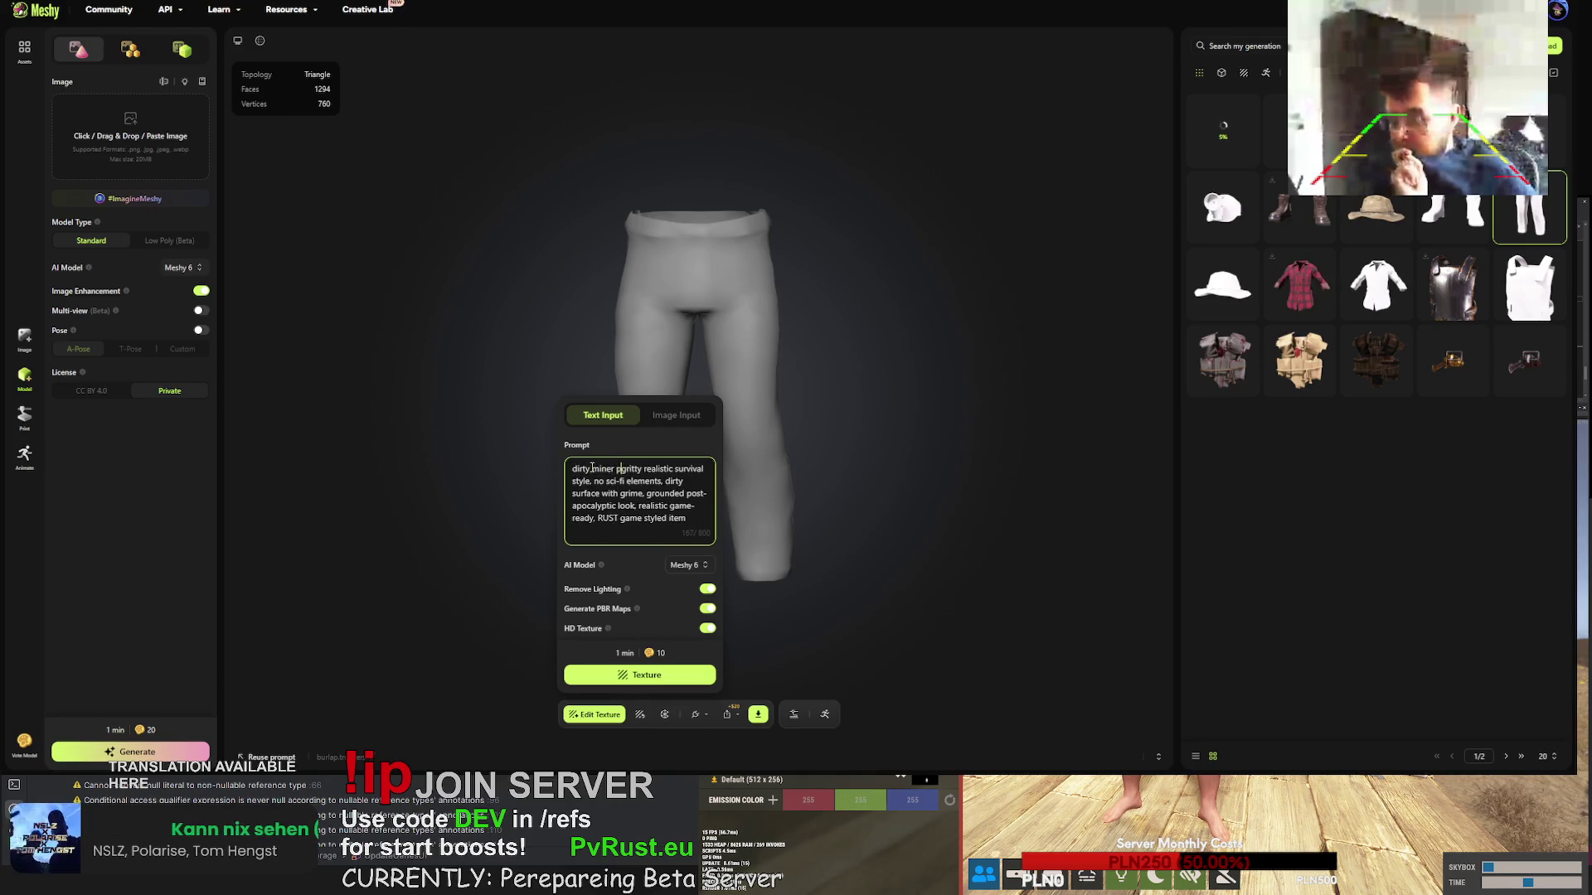
text(ants,)
click(643, 675)
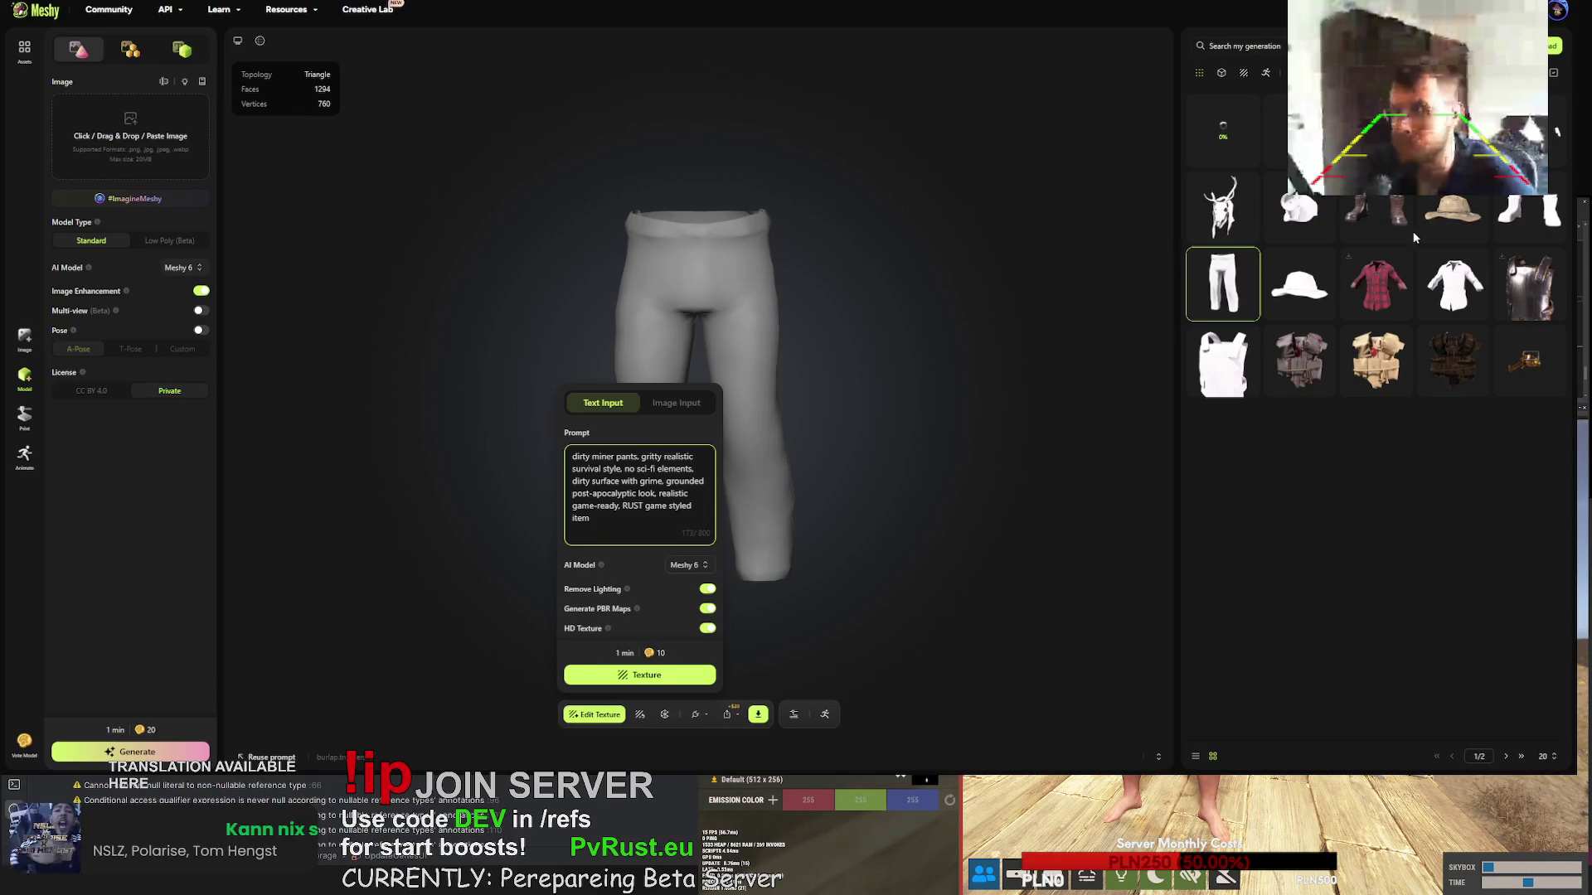
key(Escape)
click(1530, 214)
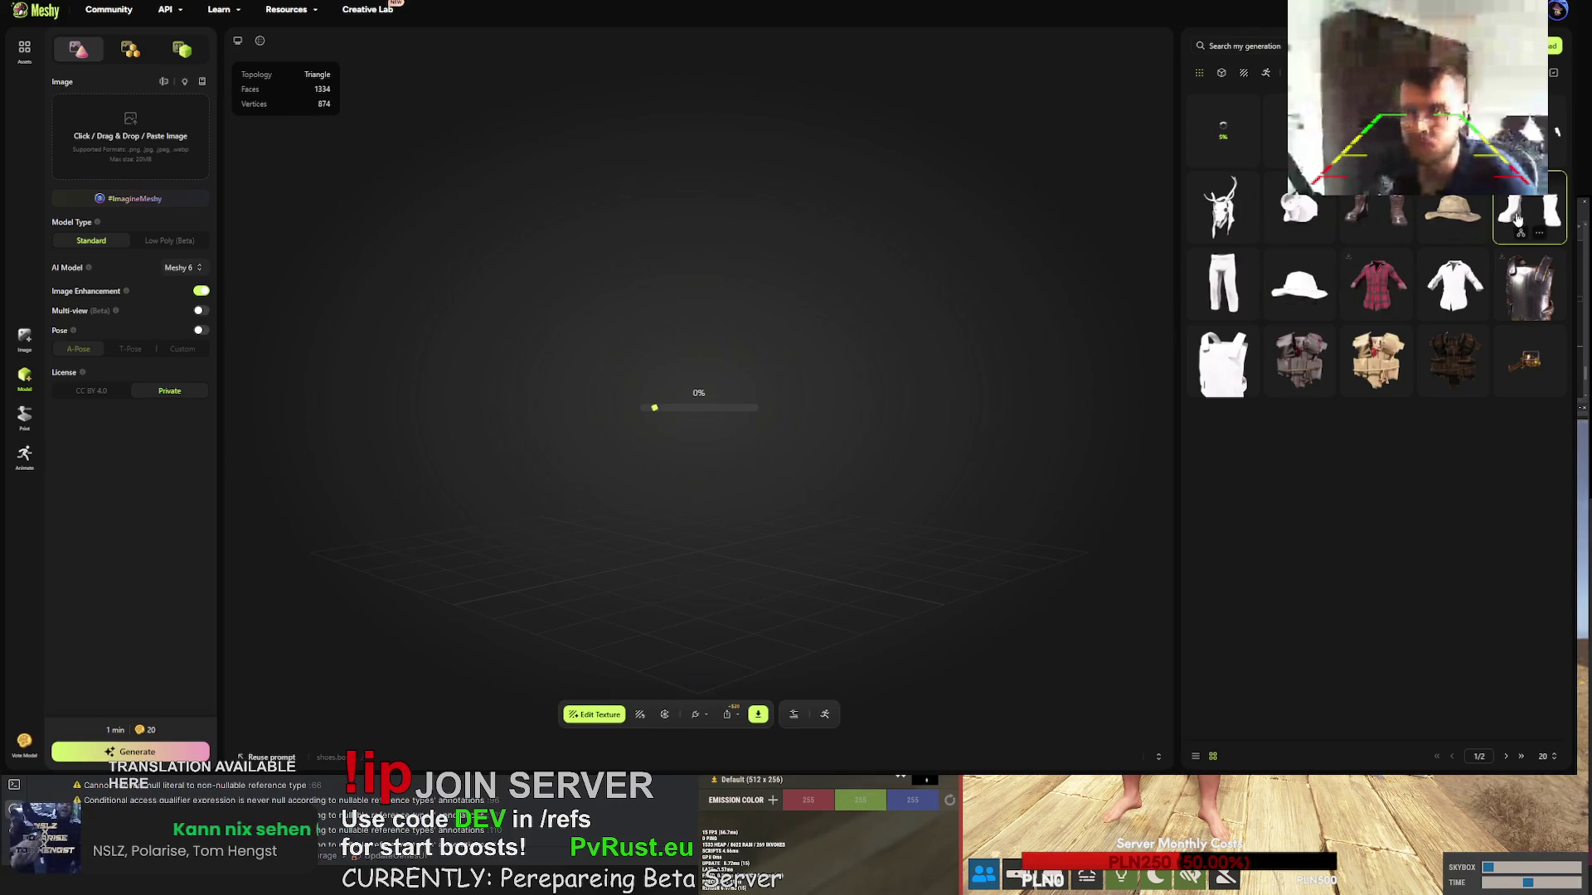
- Retexture the boots as 'dirty, miner metal plated work boots' plus the pasted RUST style description
click(614, 718)
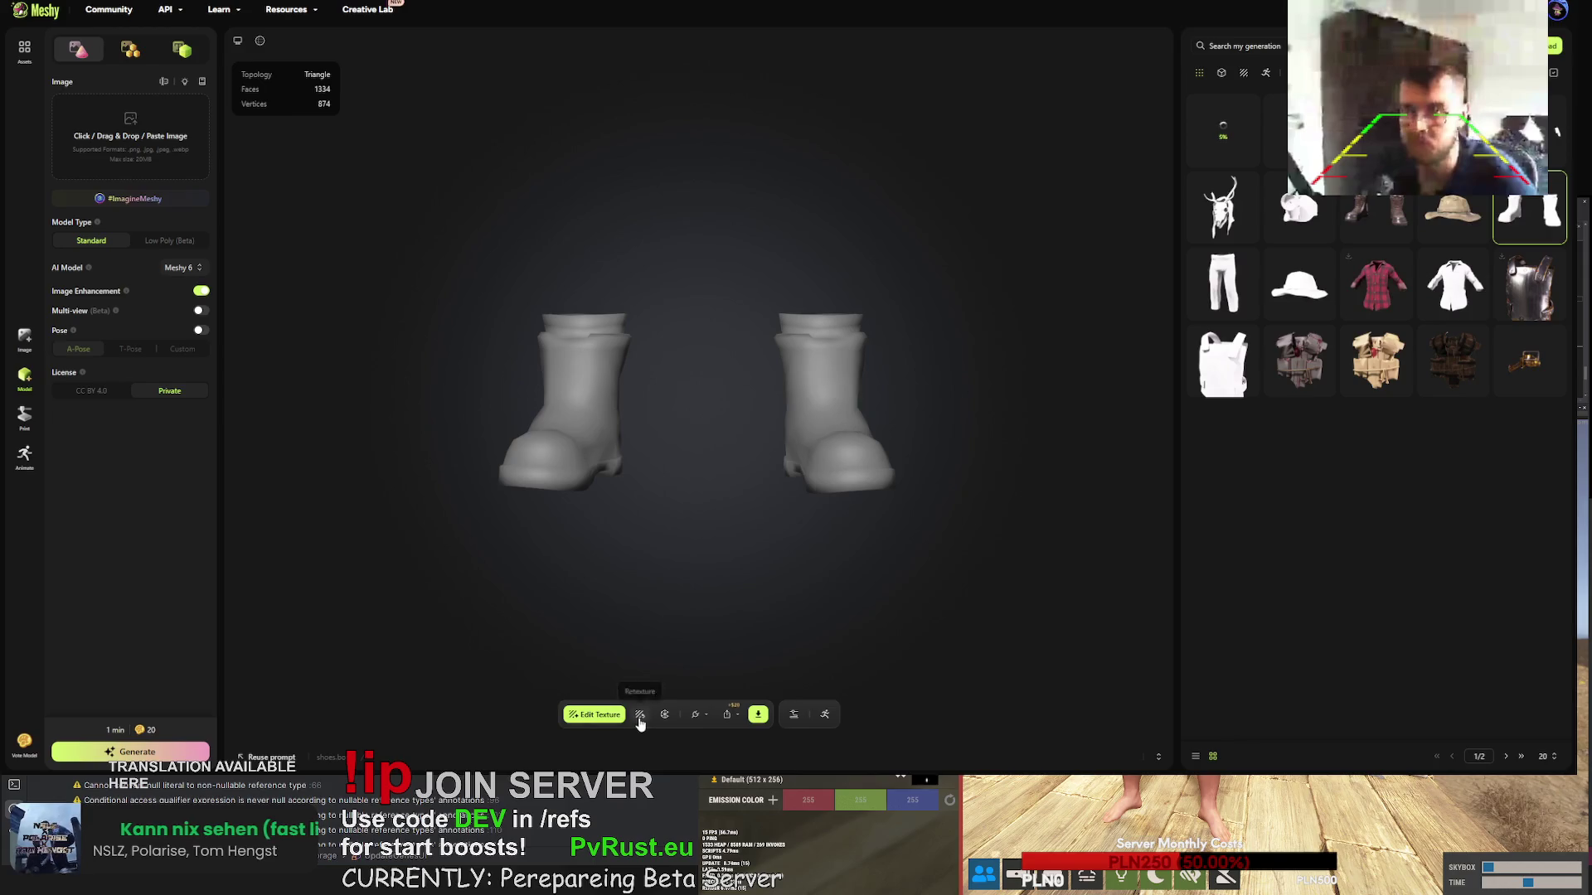
key(ctrl+a)
text(dirty miner boots)
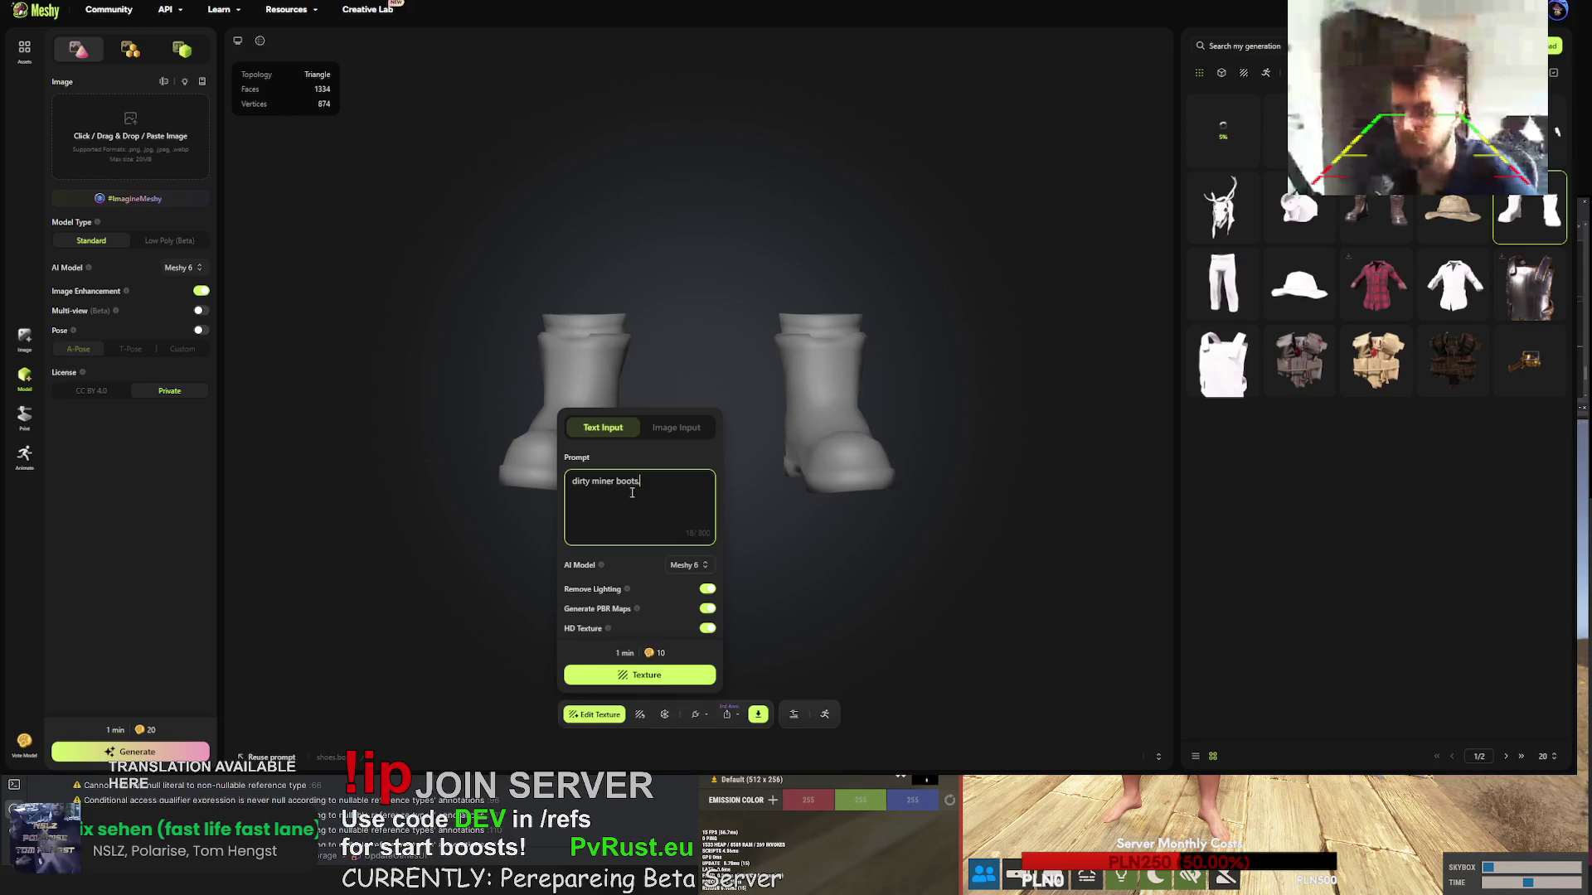
text(gritty realistic survival style, no sci-fi elements, dirty surface with grime, grounded post-apocalyptic look, realistic game-ready. RUST game styled item)
click(641, 458)
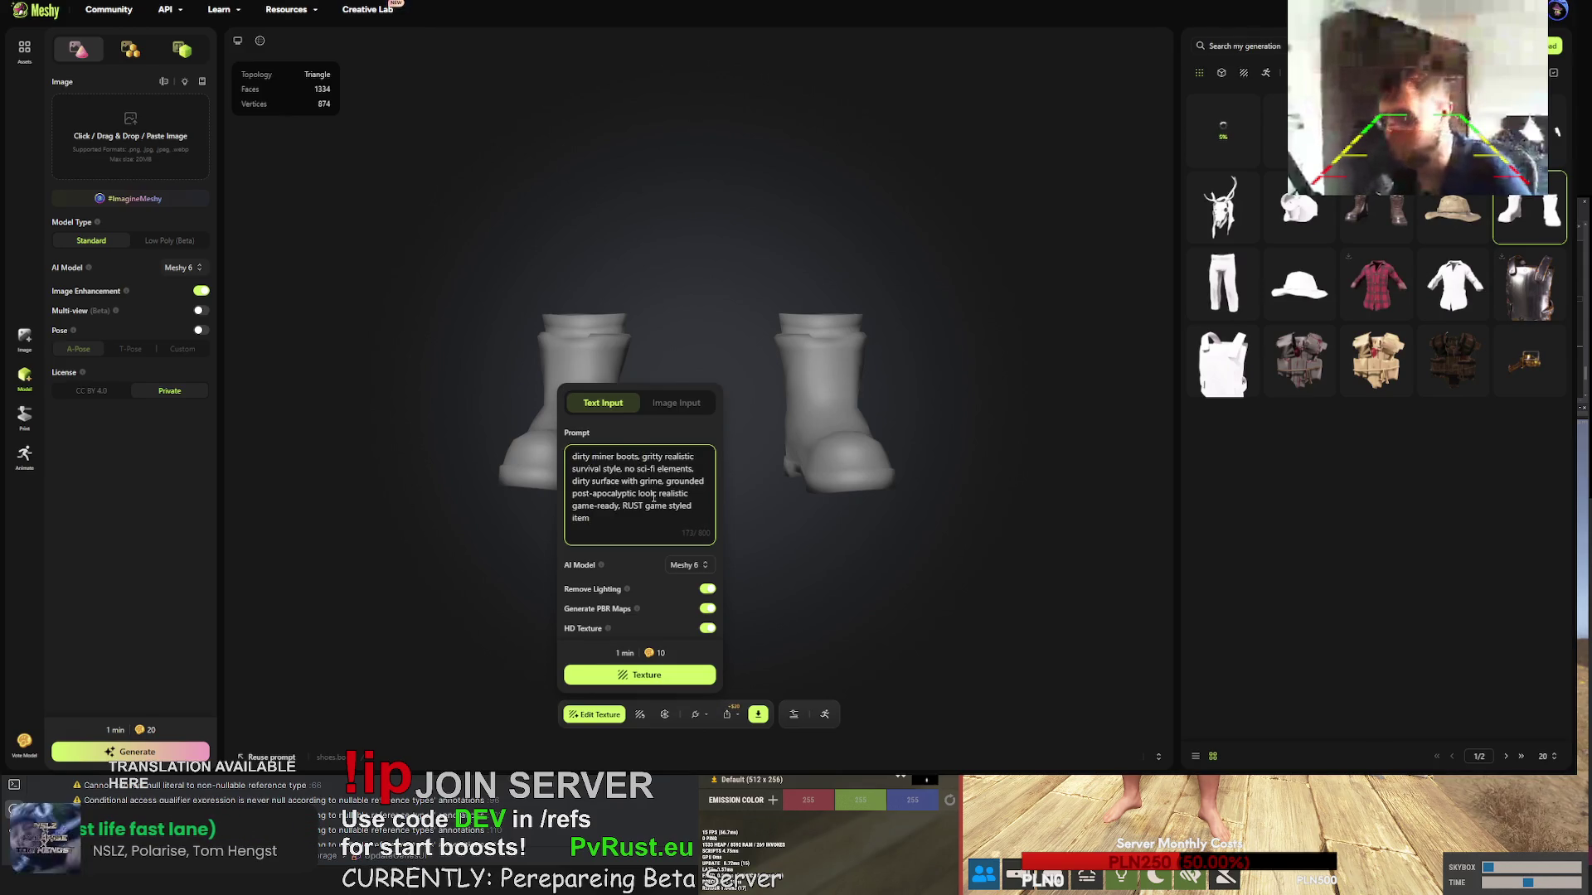
click(616, 456)
text(work)
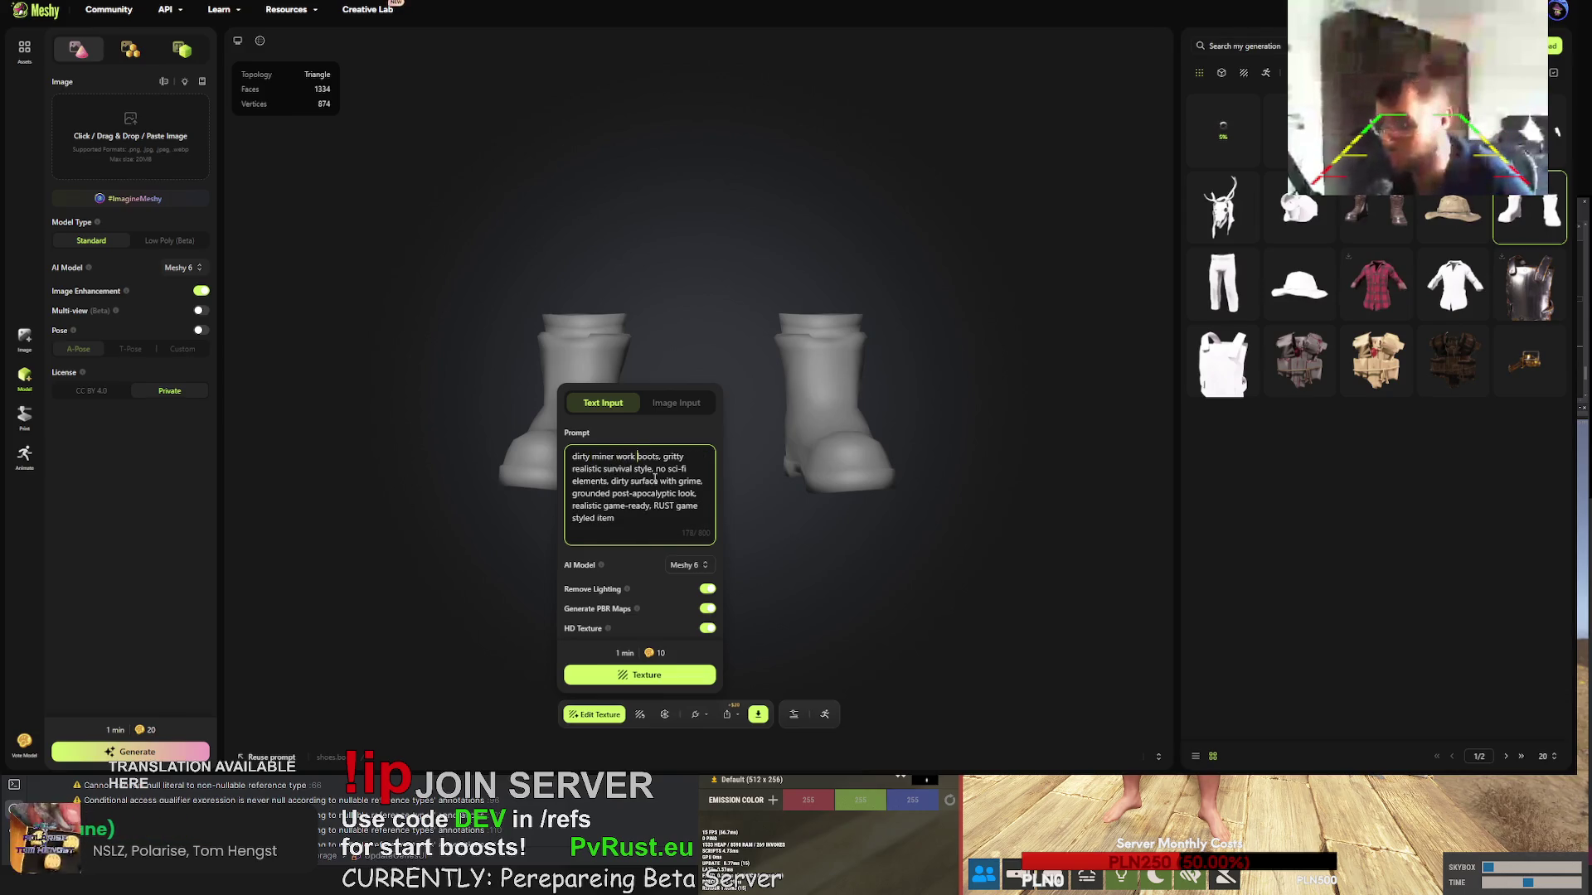
text( metal plated)
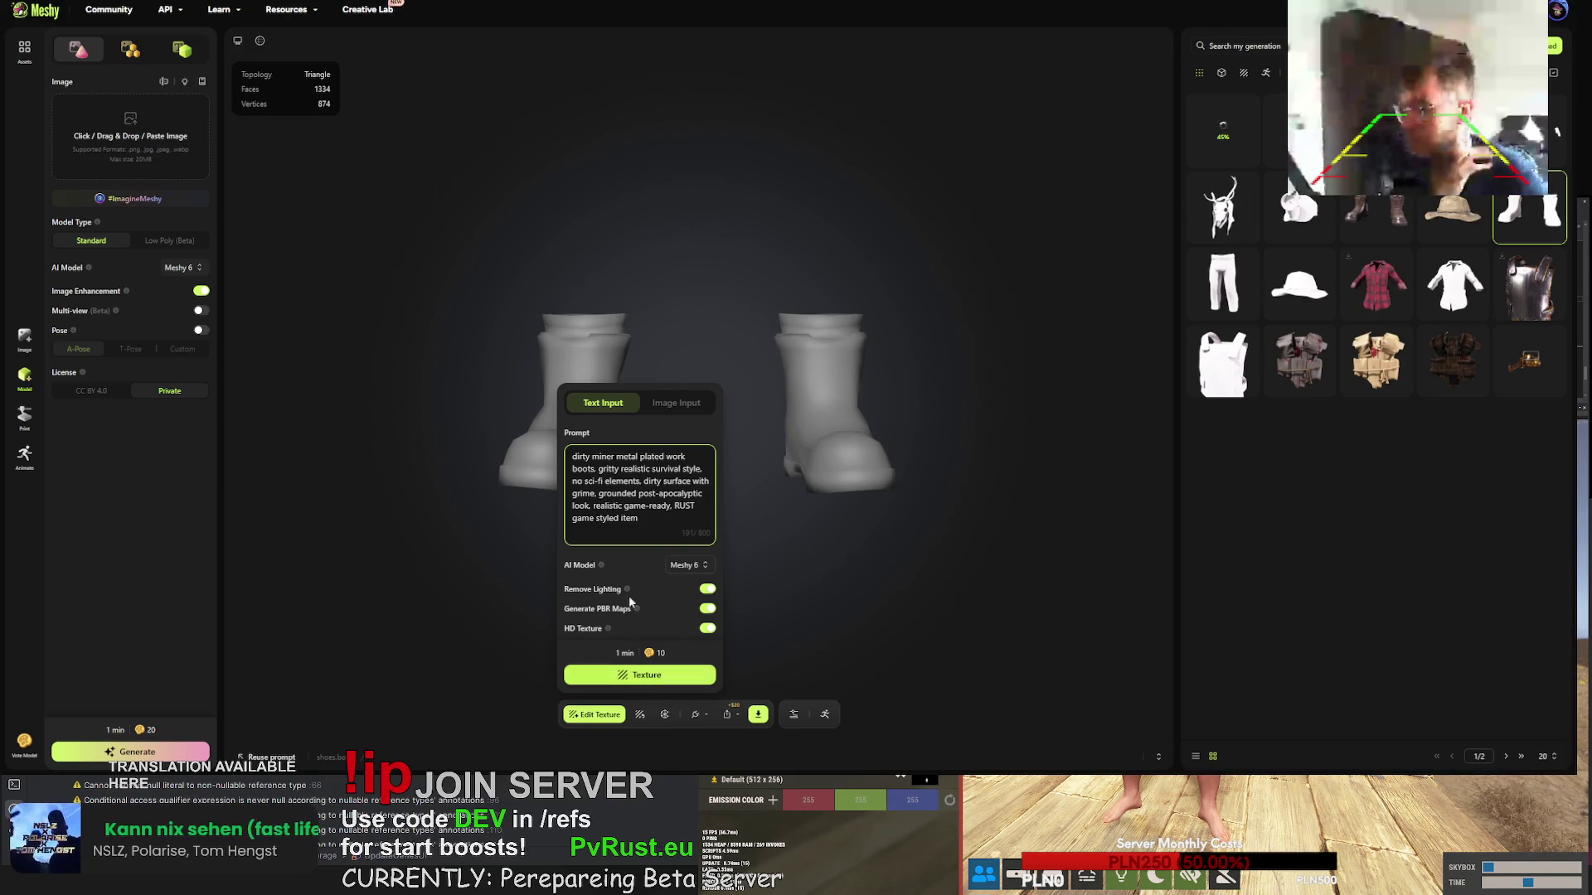
click(613, 456)
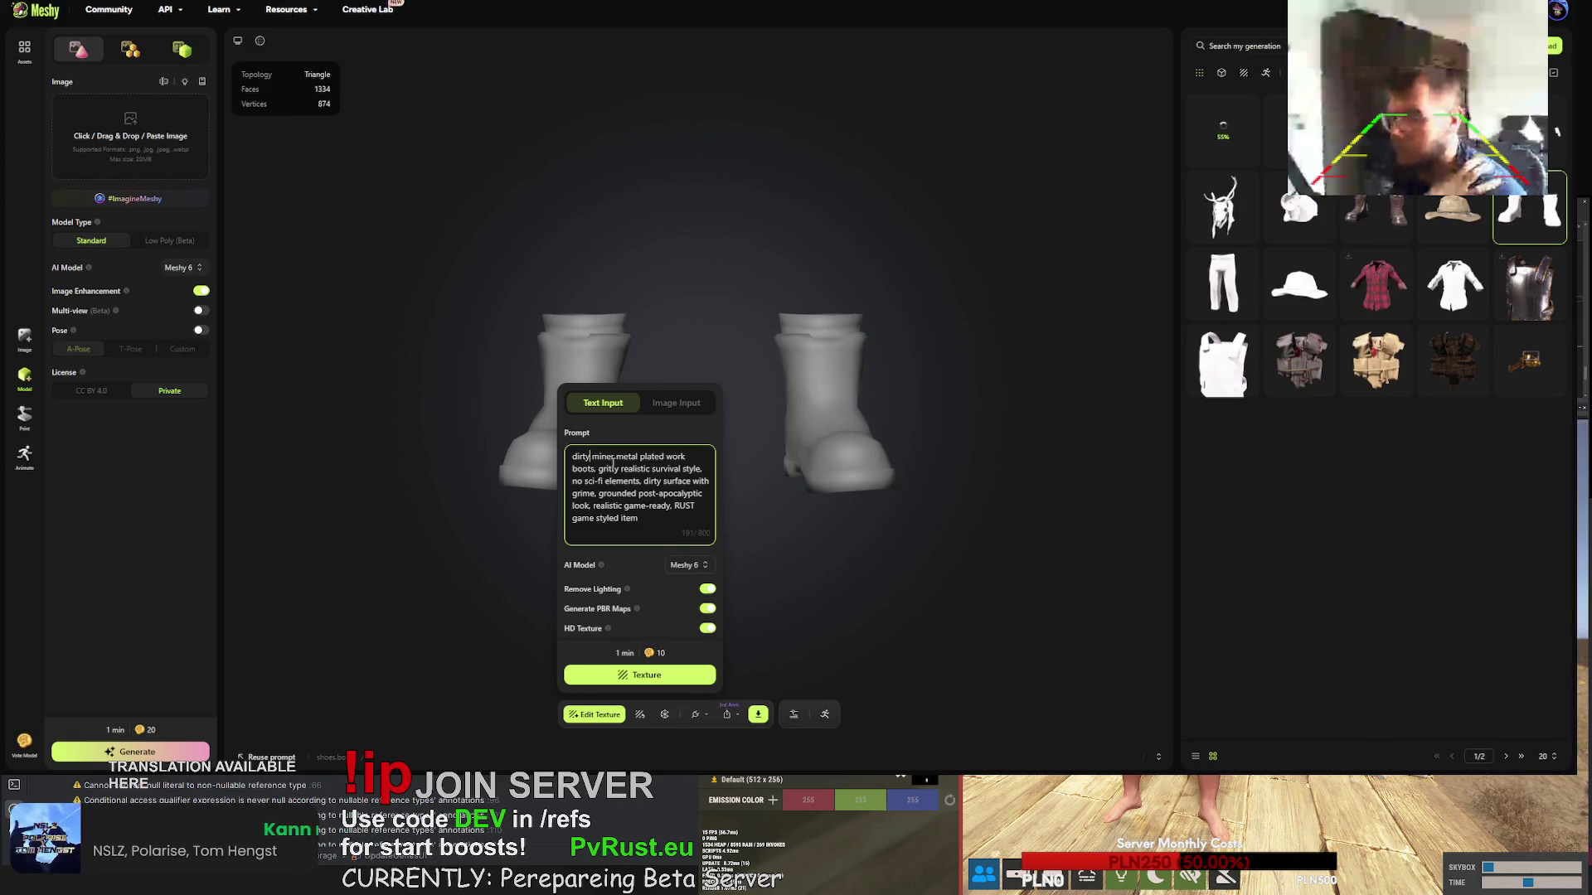
text(,)
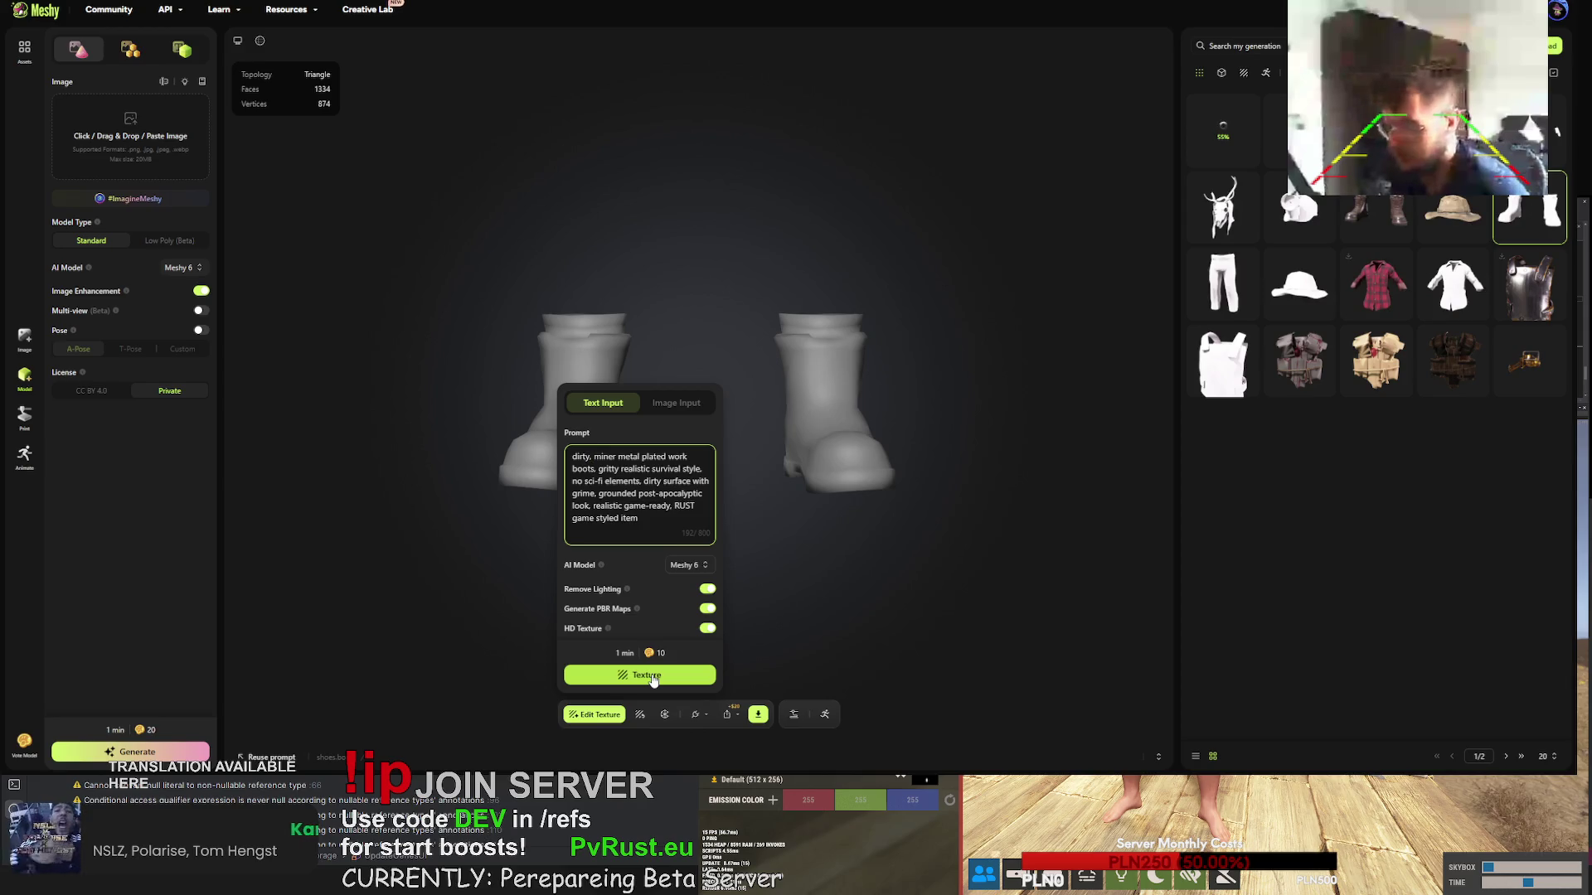
click(653, 678)
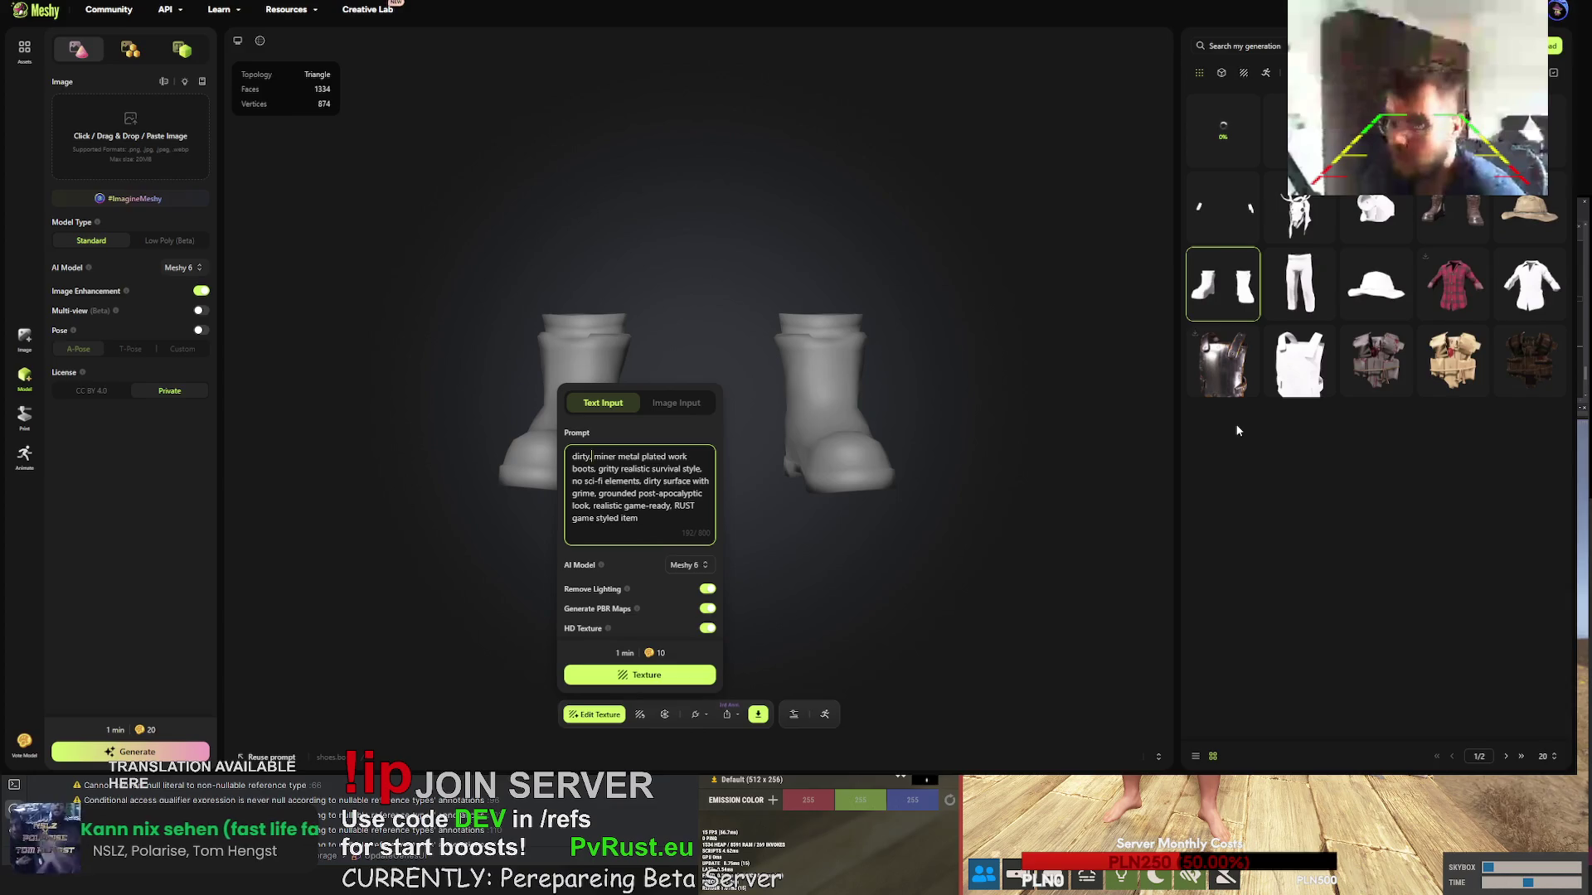
click(1299, 214)
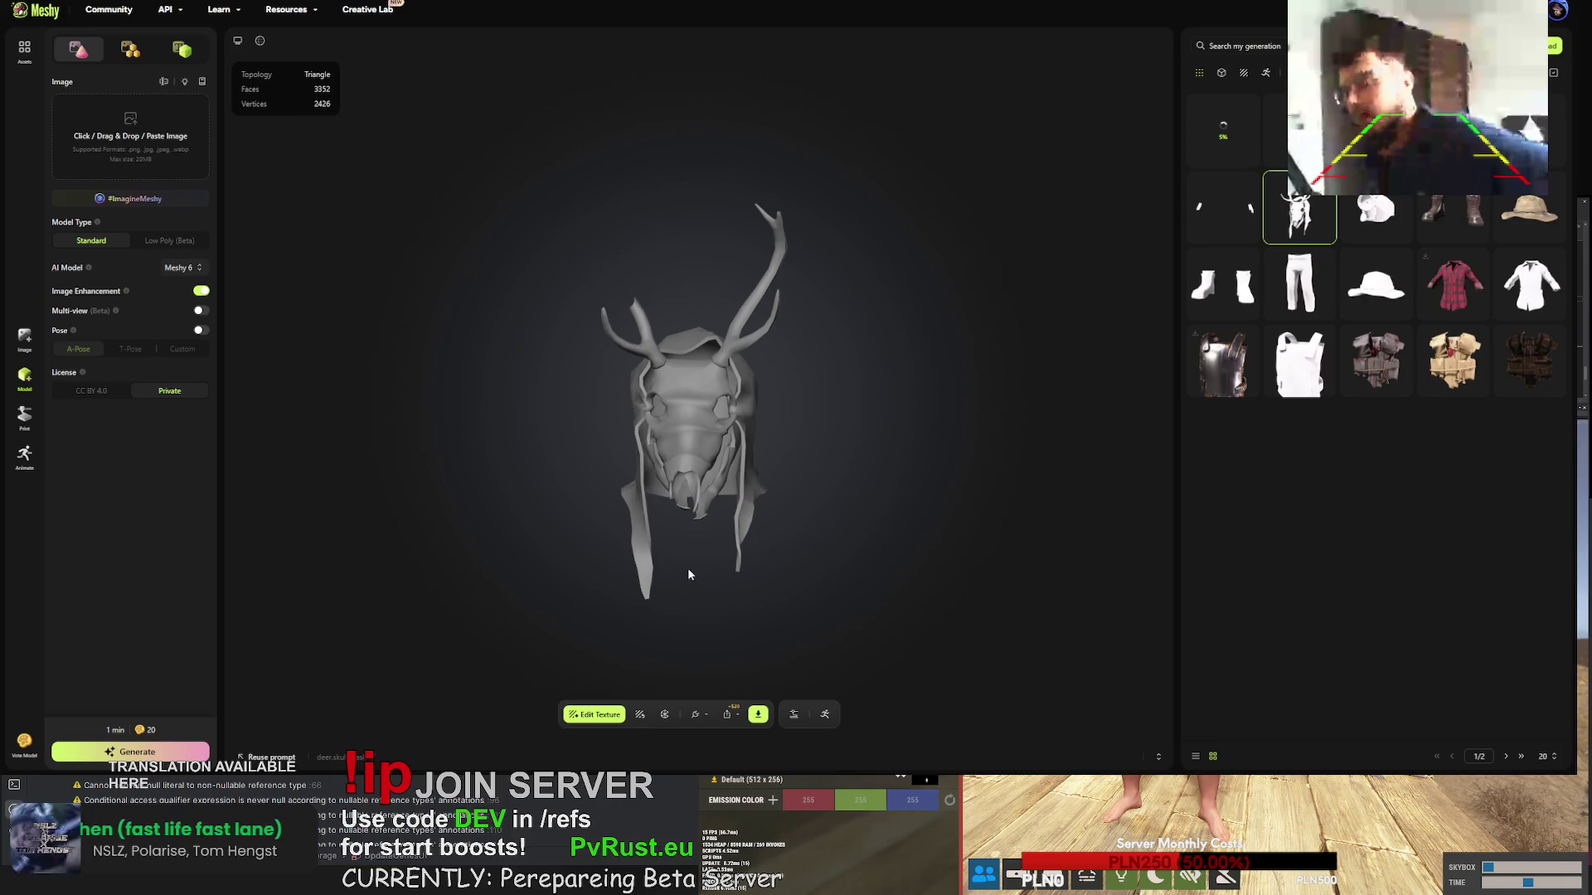
- Rewrite the mask prompt as 'deer skull mask covered with red cloth, engraved skull'
click(640, 715)
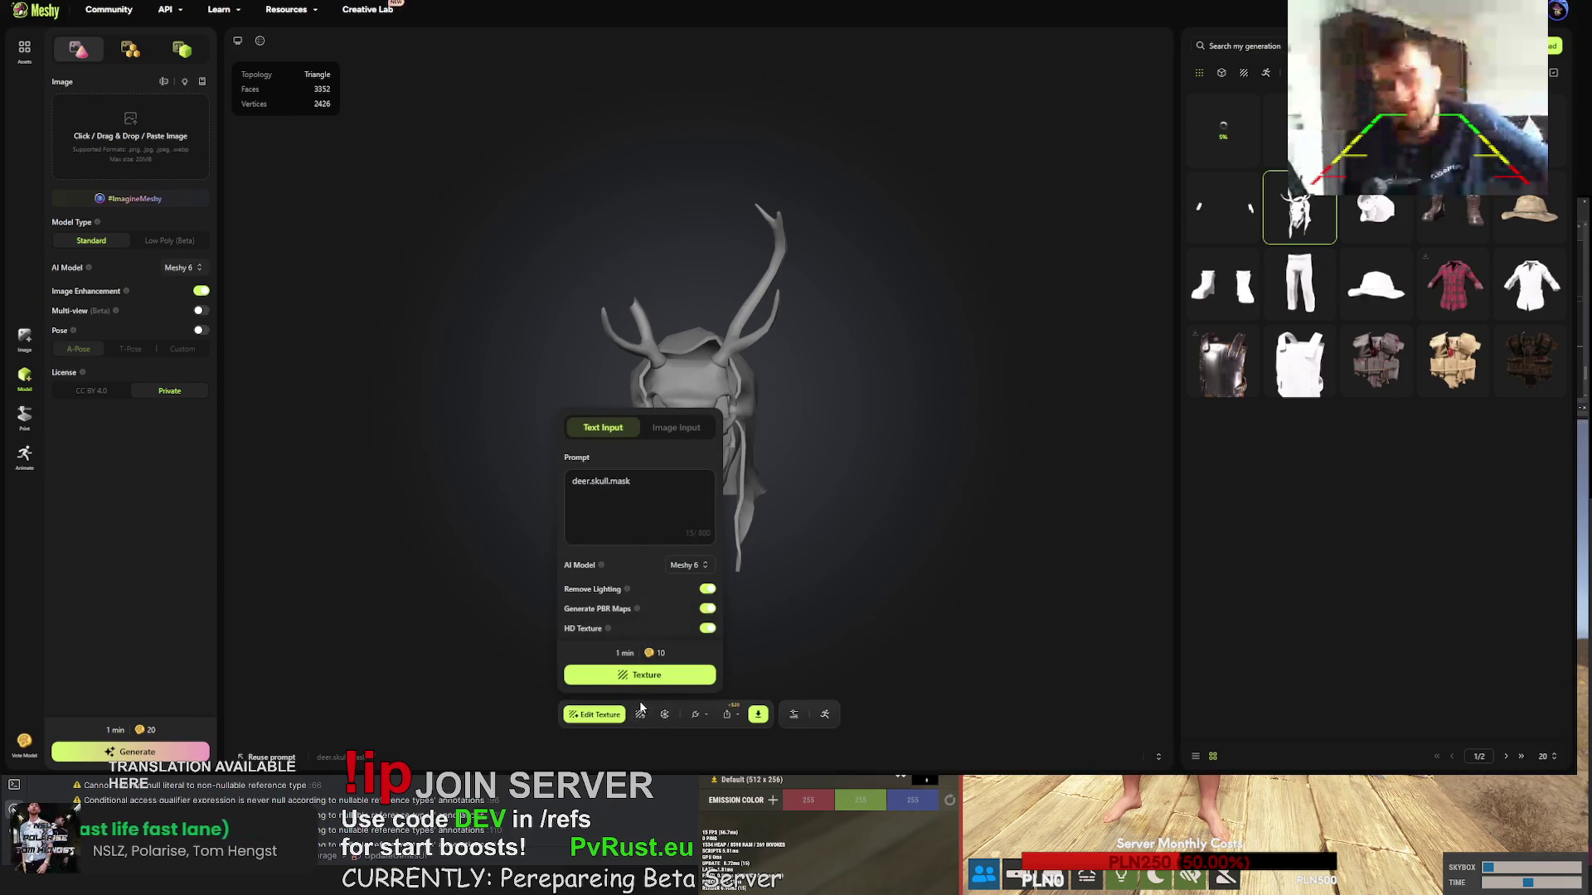
click(667, 500)
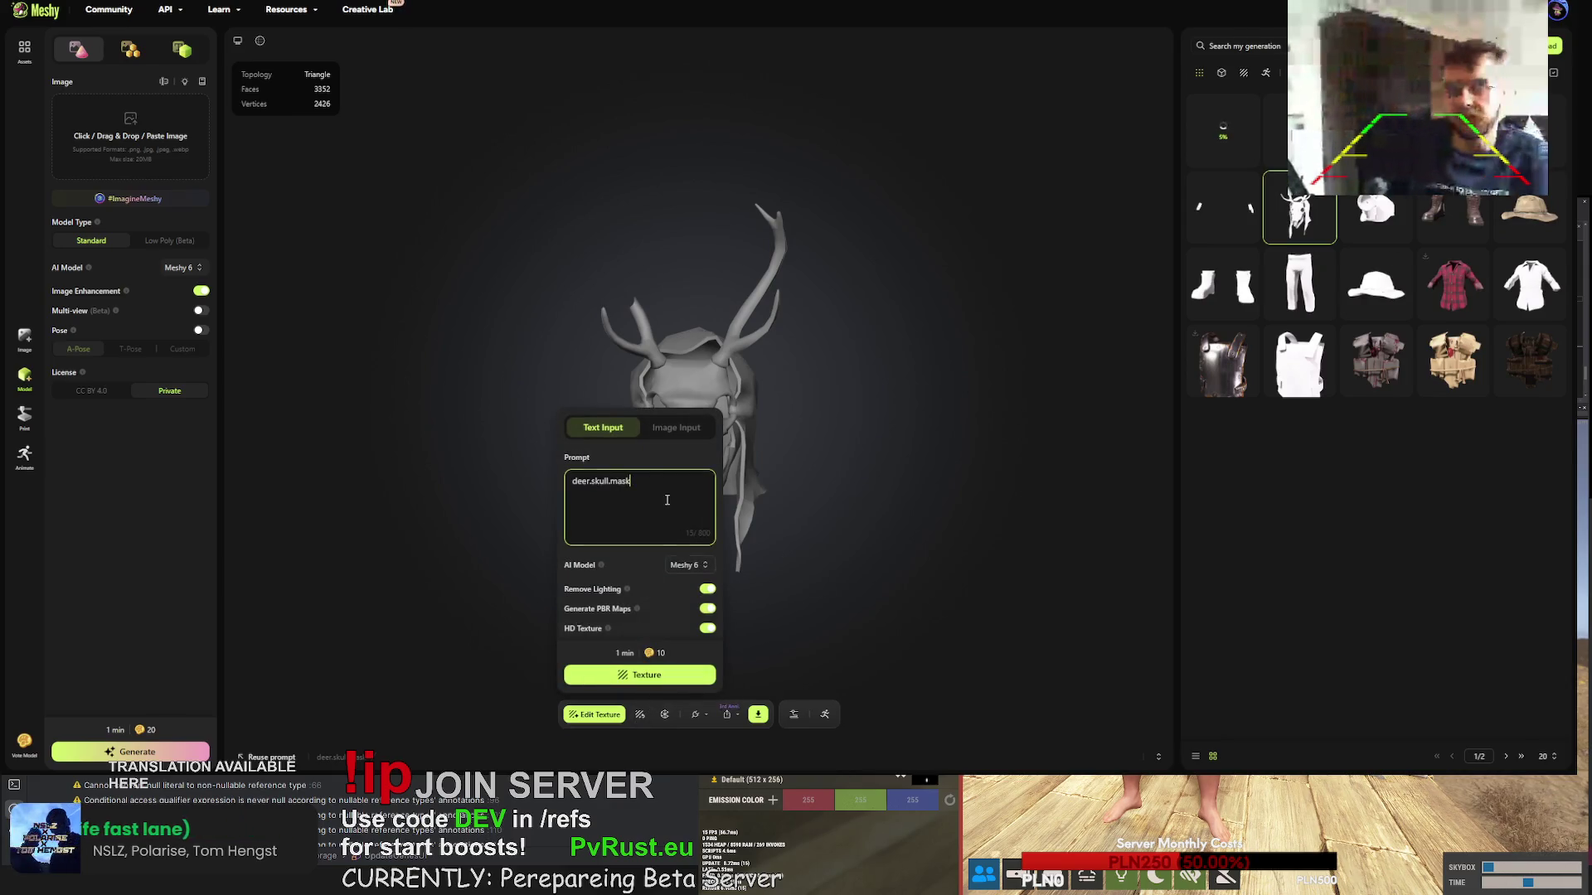
double_click(603, 482)
text(deer skull ma)
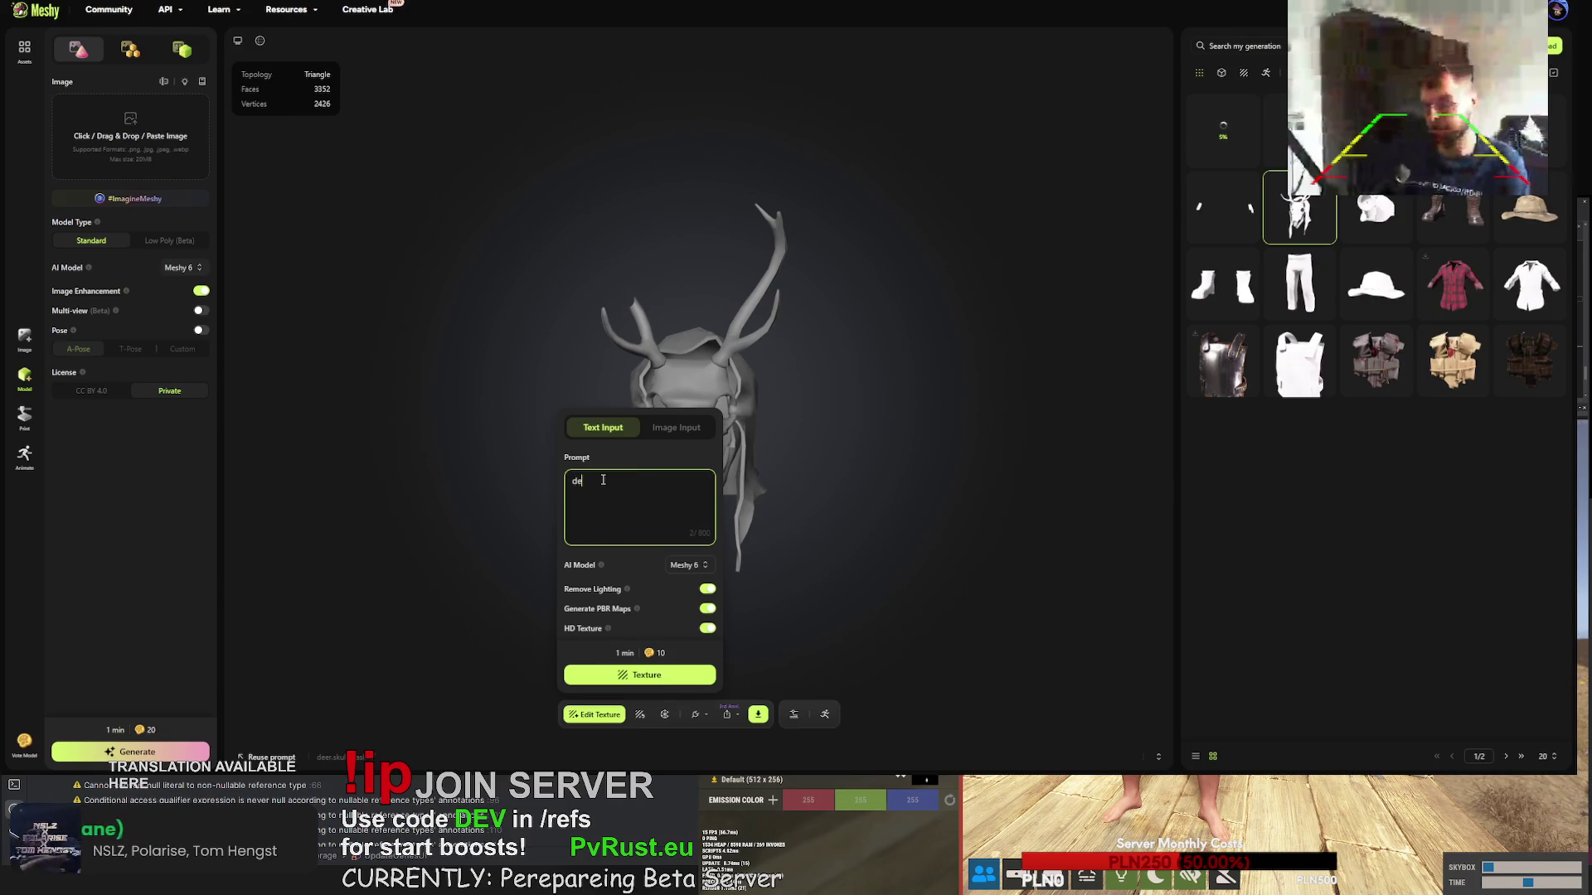
text(sk)
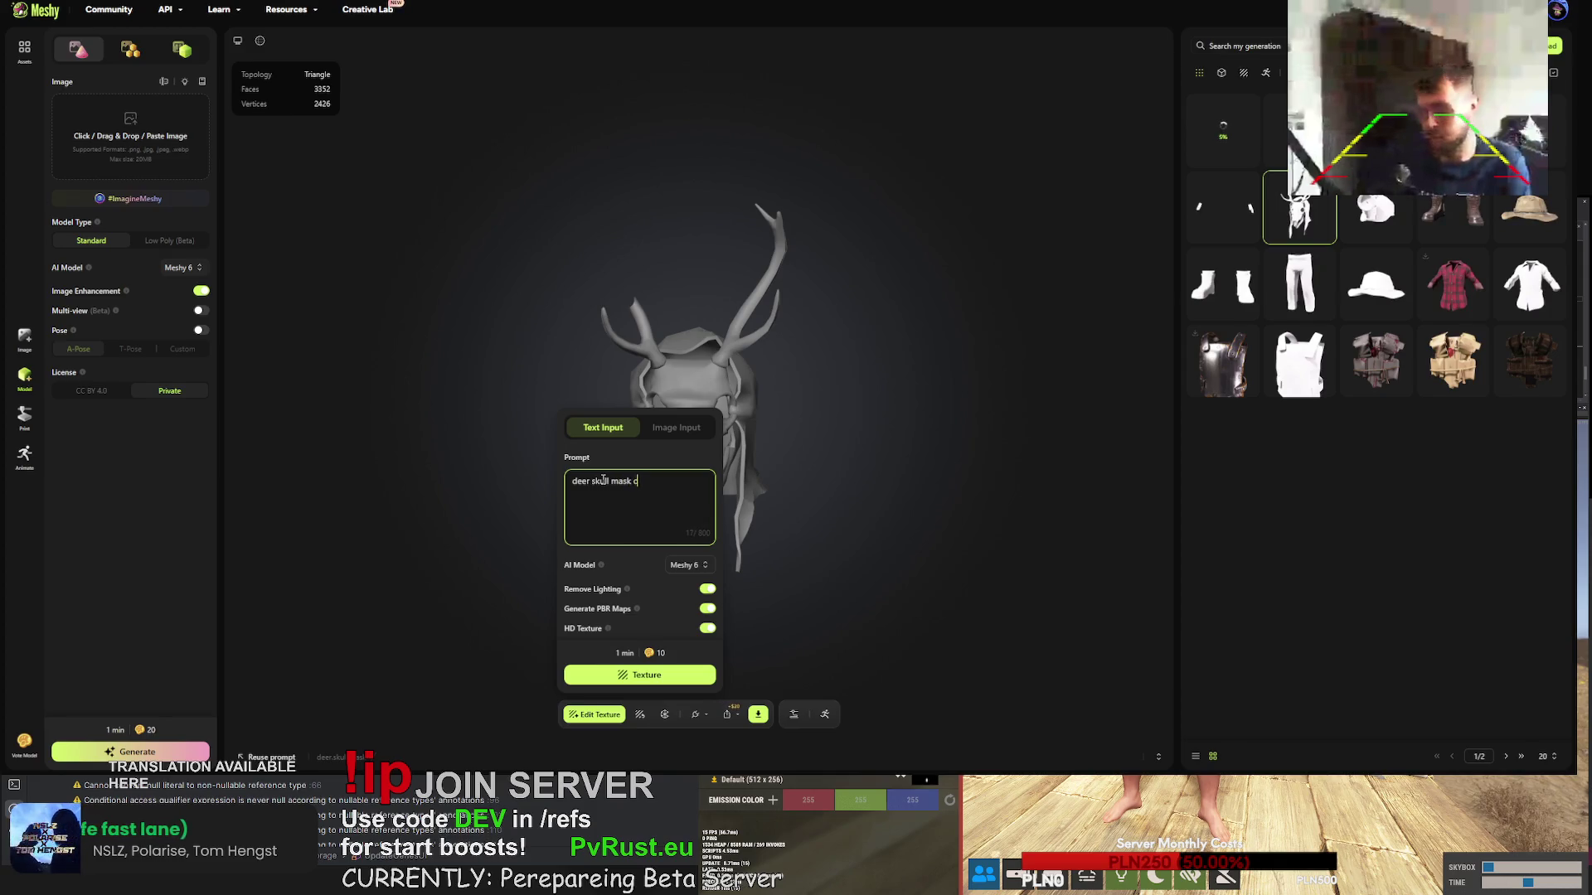
text( covered with )
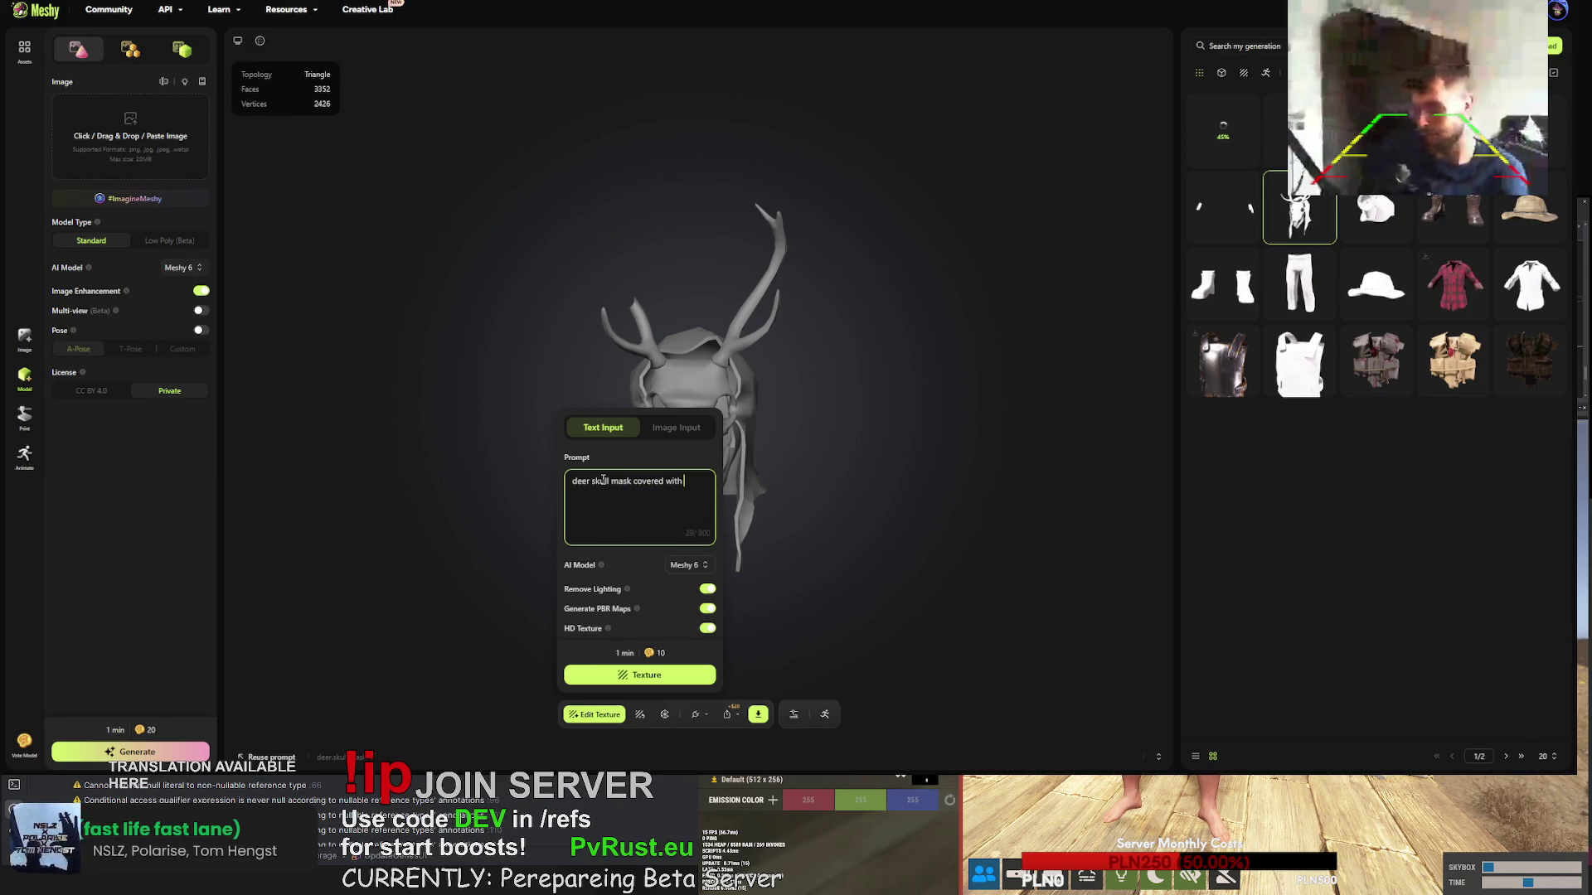
text(re)
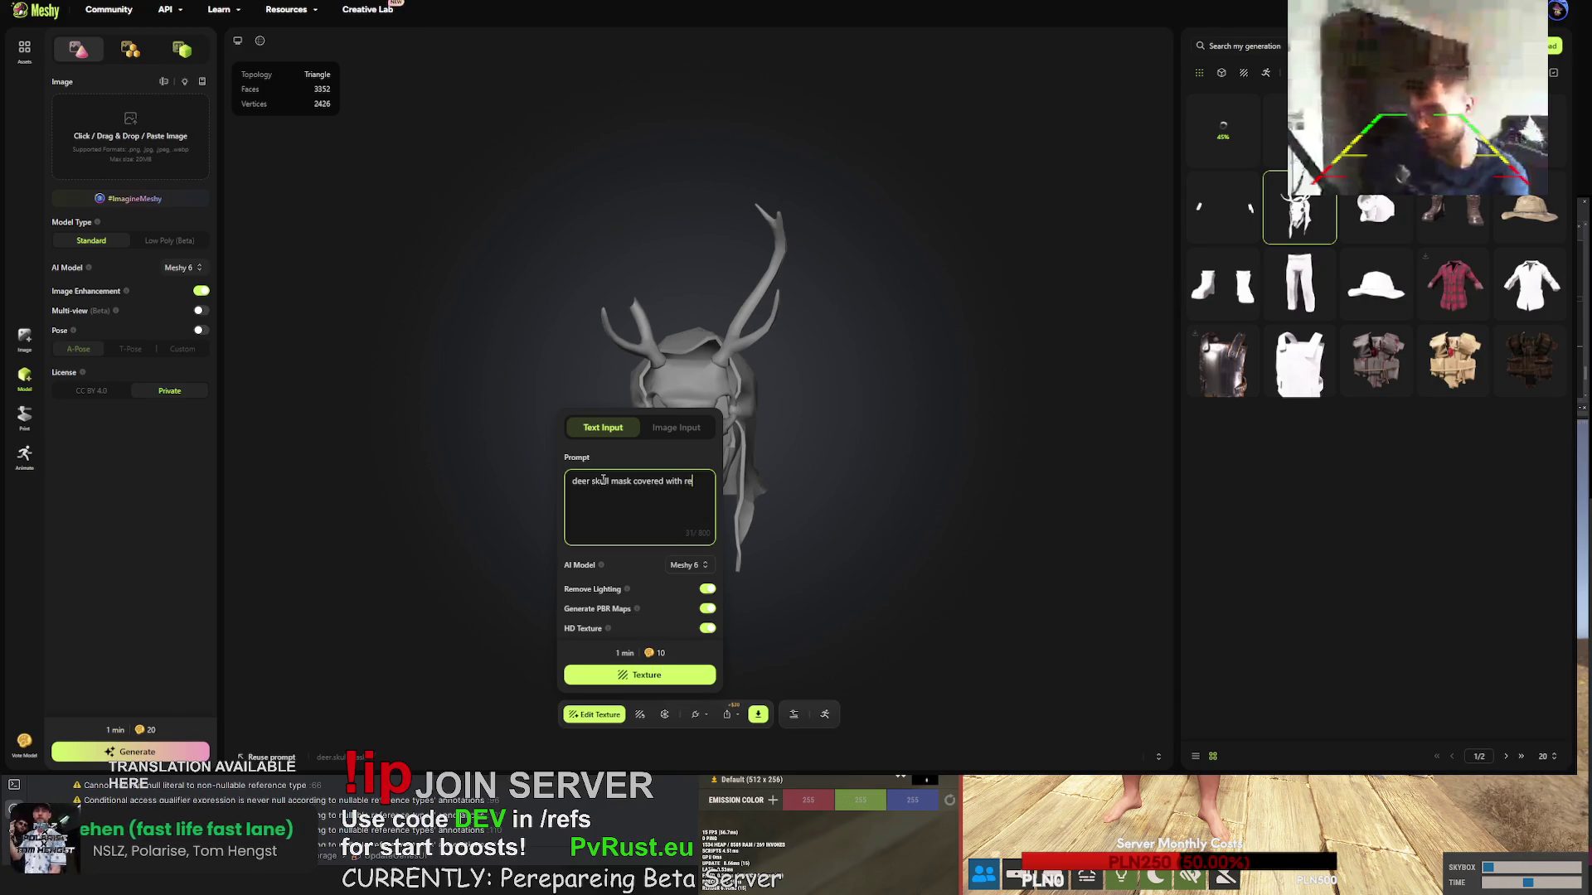
text(d cloth)
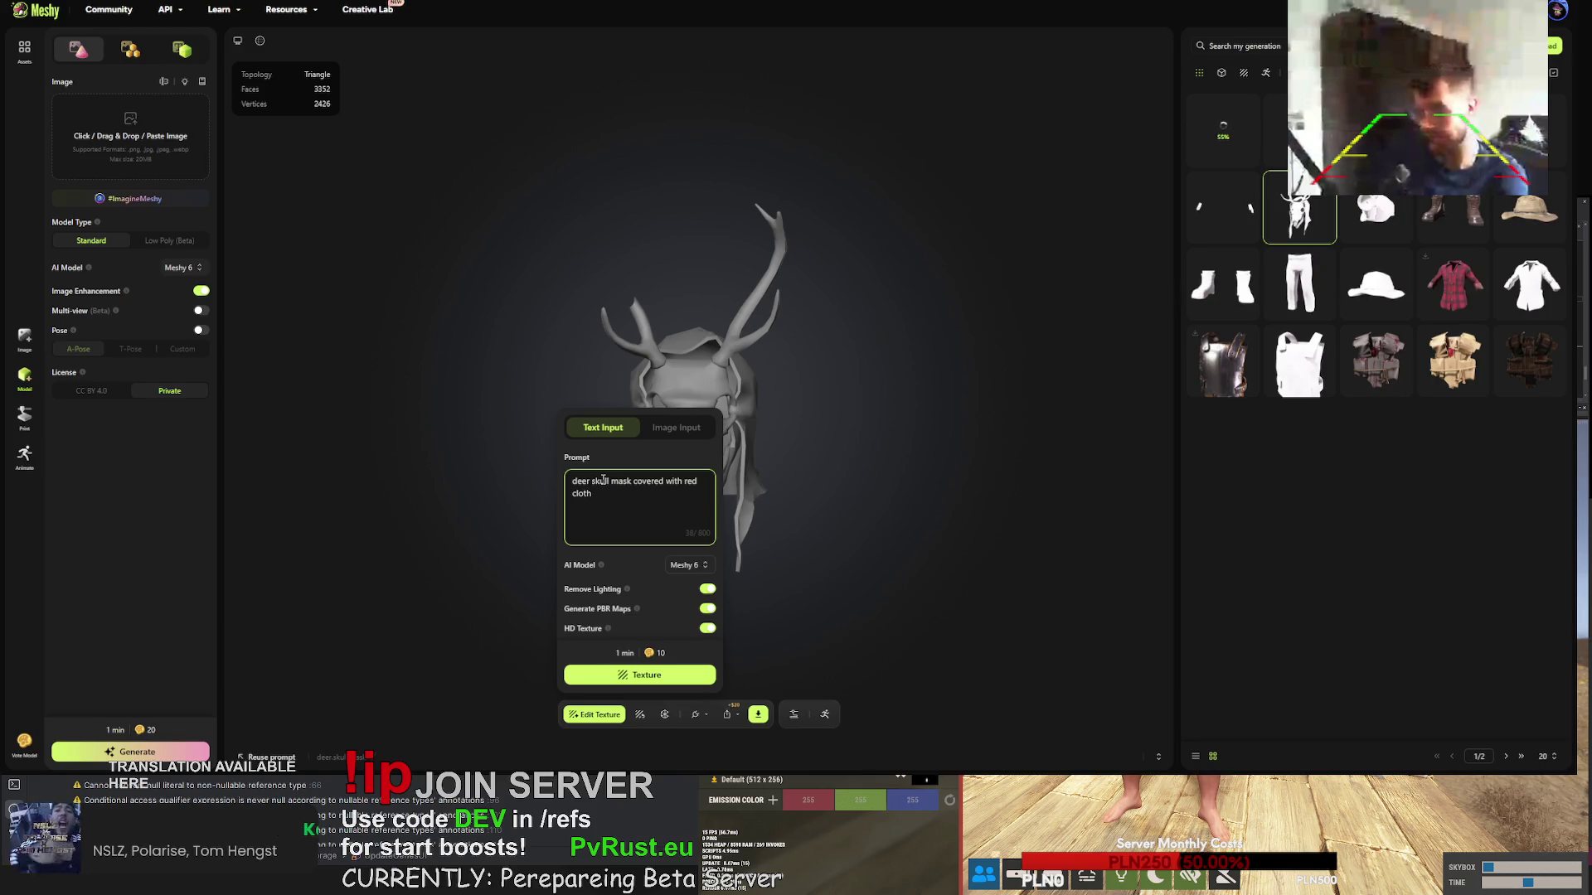
text(, )
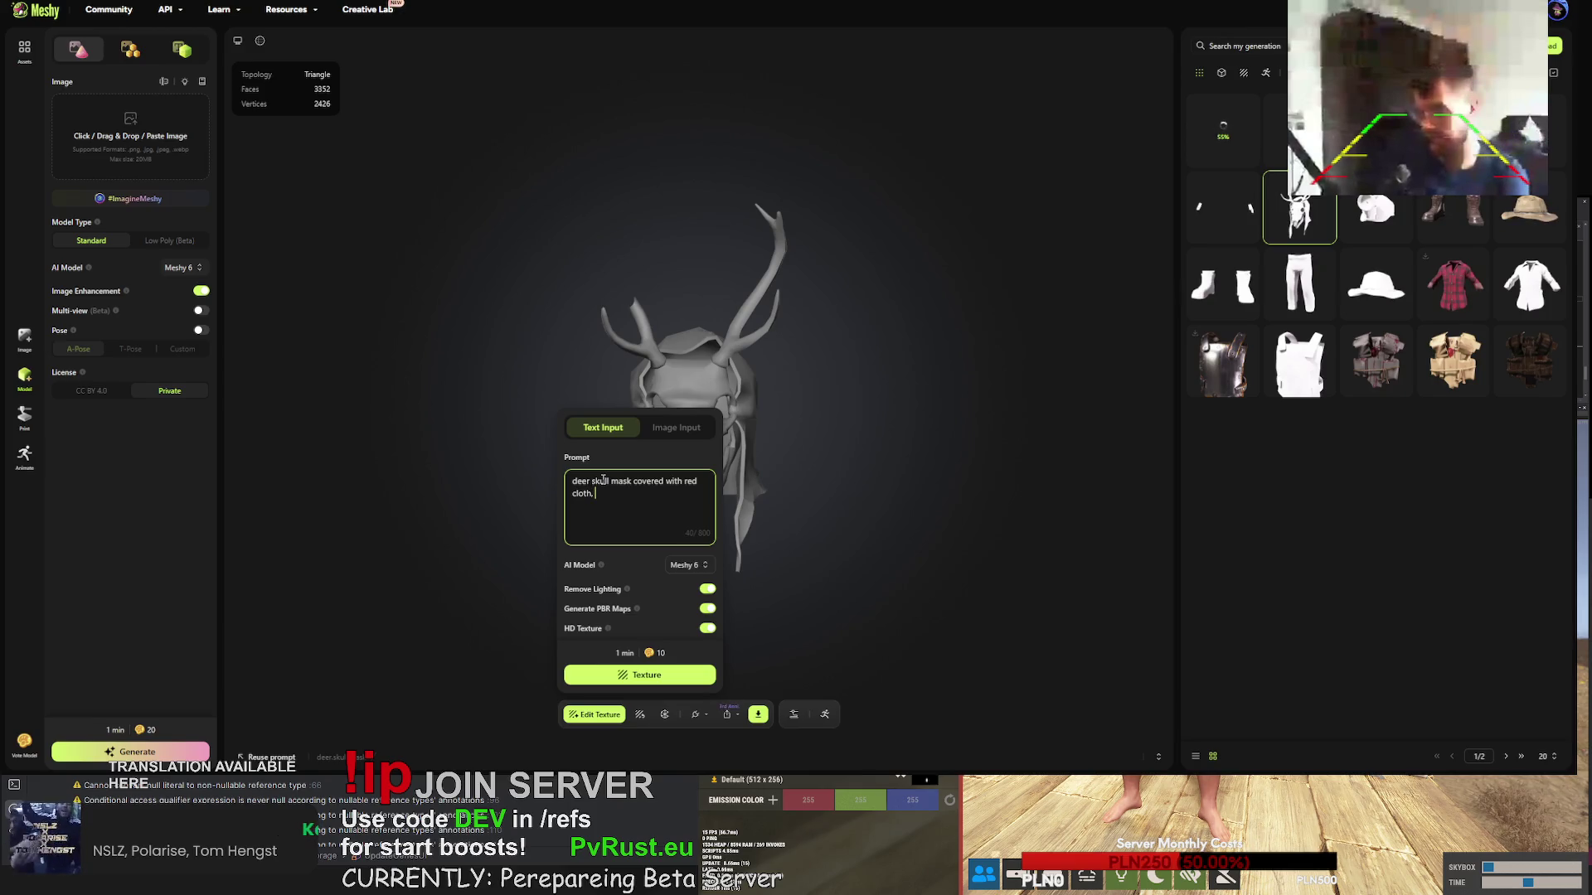
text(engraved skull, blood)
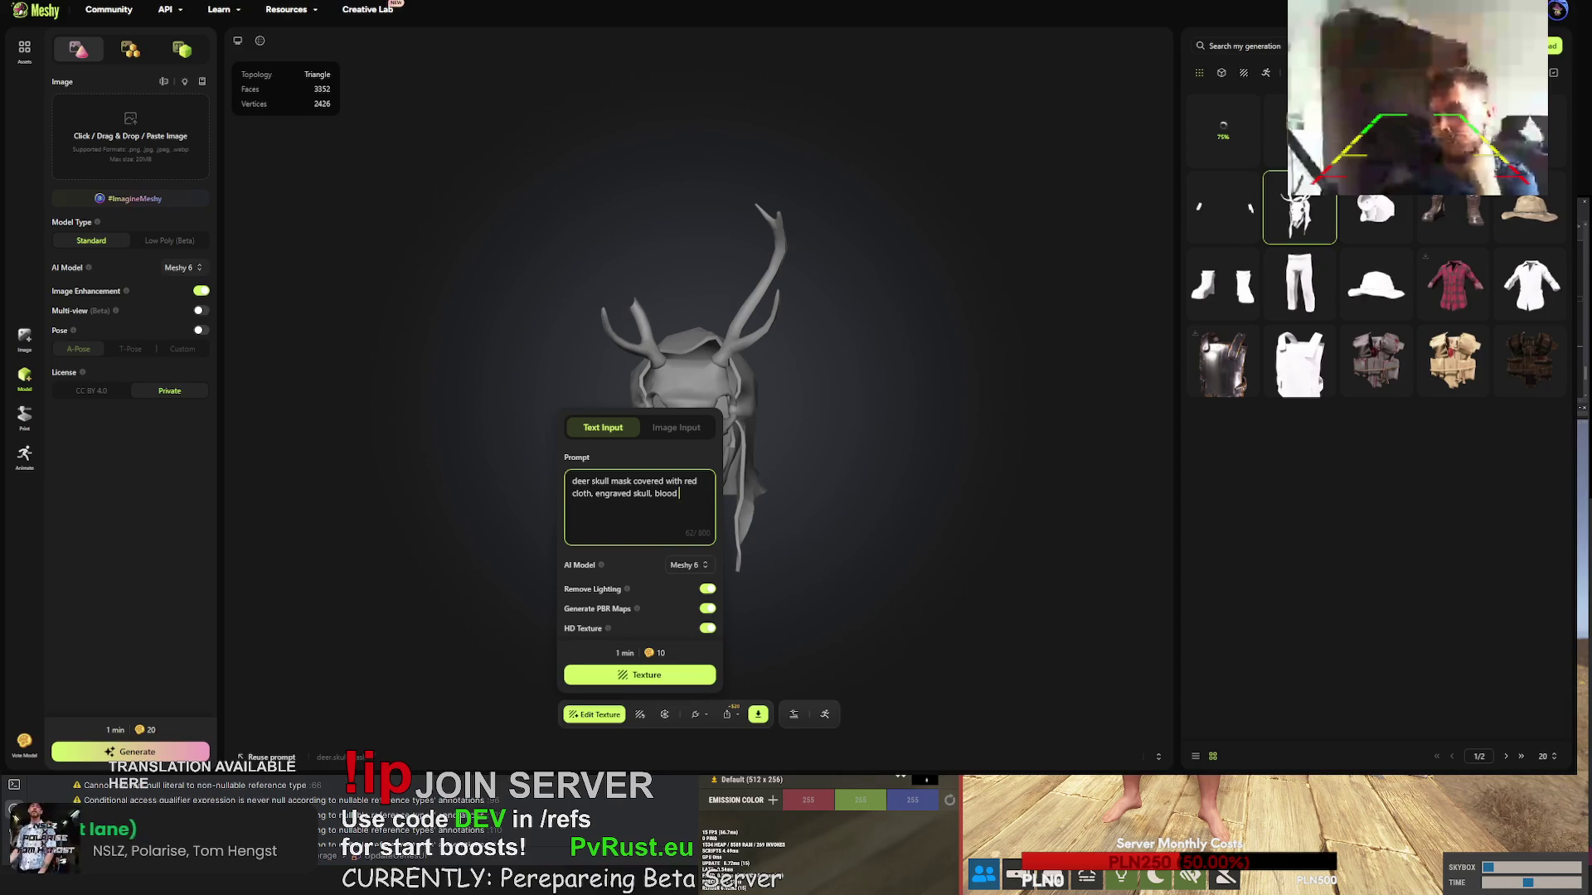
- Check the translation of 'blood marks' in Google Translate, then return to the prompt
key(alt+Tab)
key(ctrl+a)
text(blood marks)
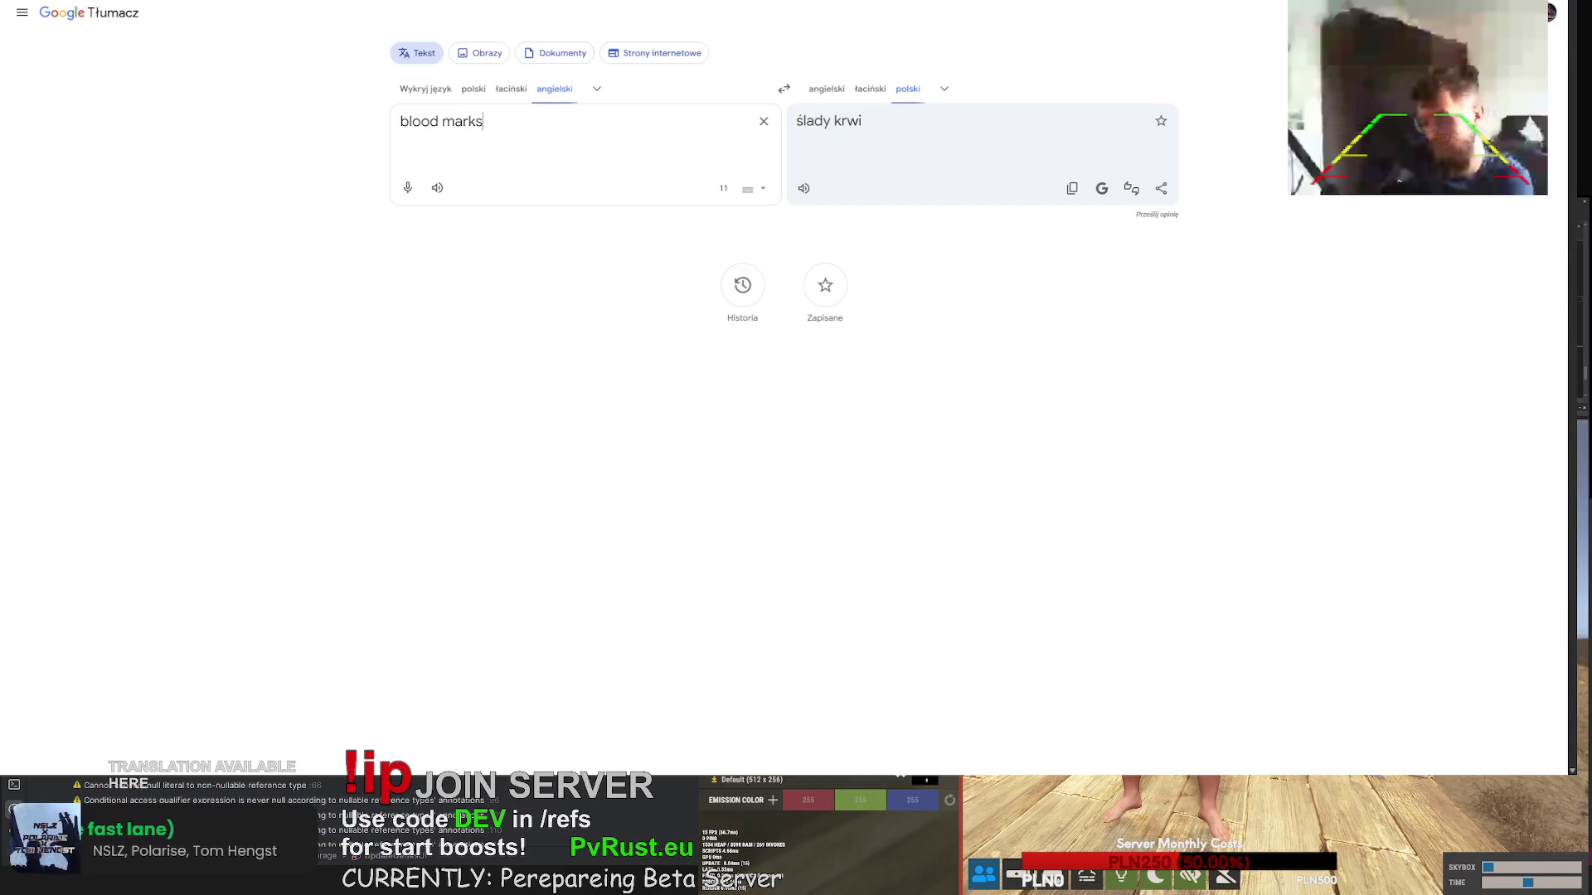
key(alt+Tab)
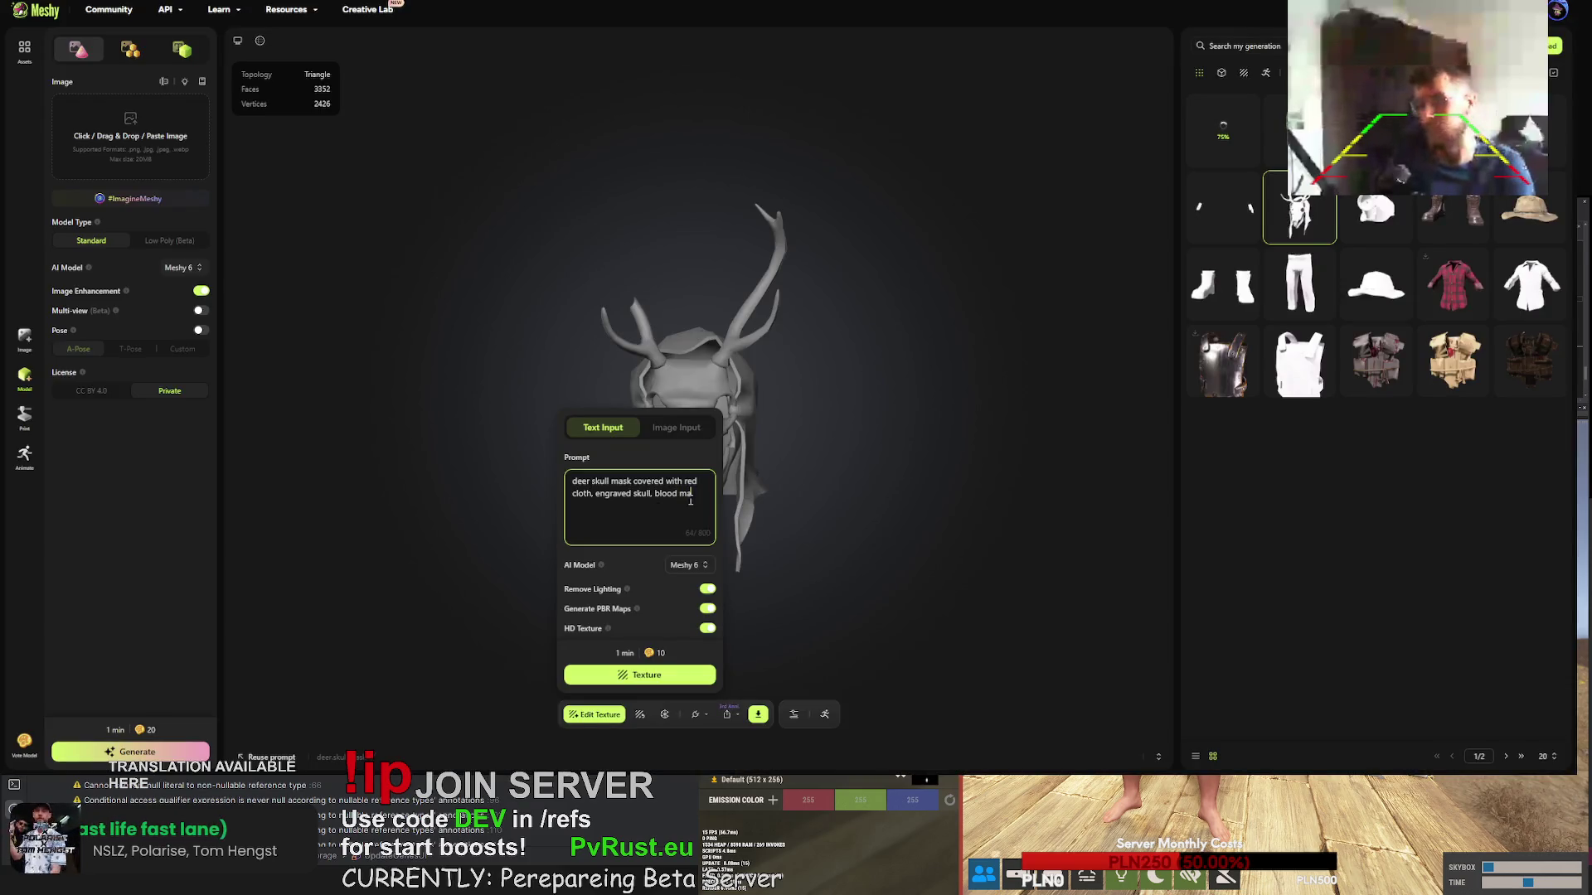
- Paste the RUST style description into the deer skull mask prompt and start texturing it
key(ctrl+a)
key(ctrl+v)
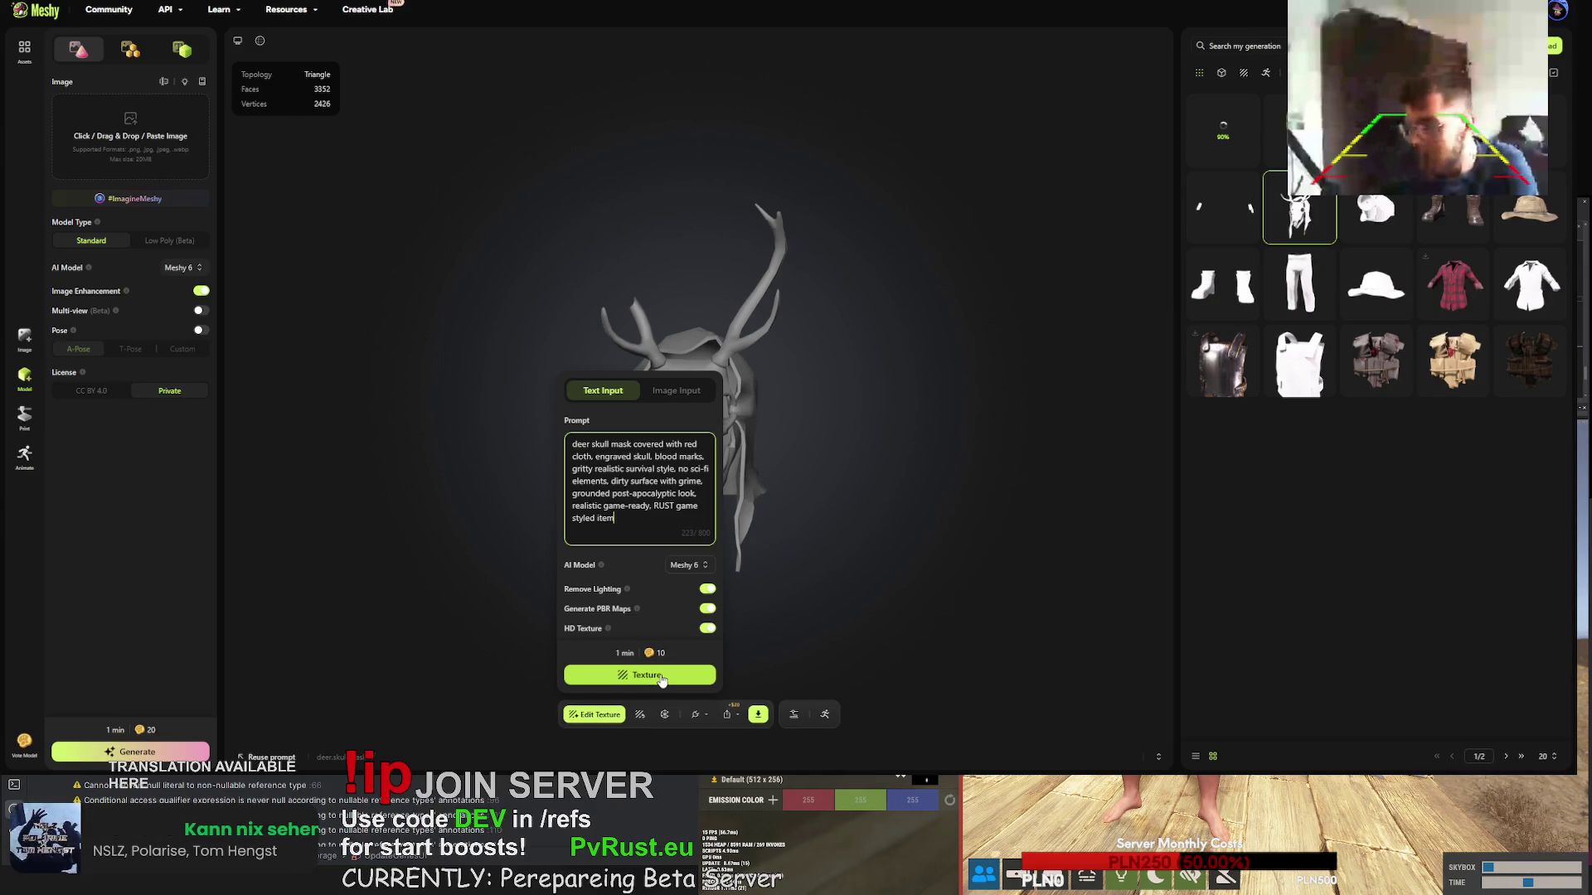
click(660, 680)
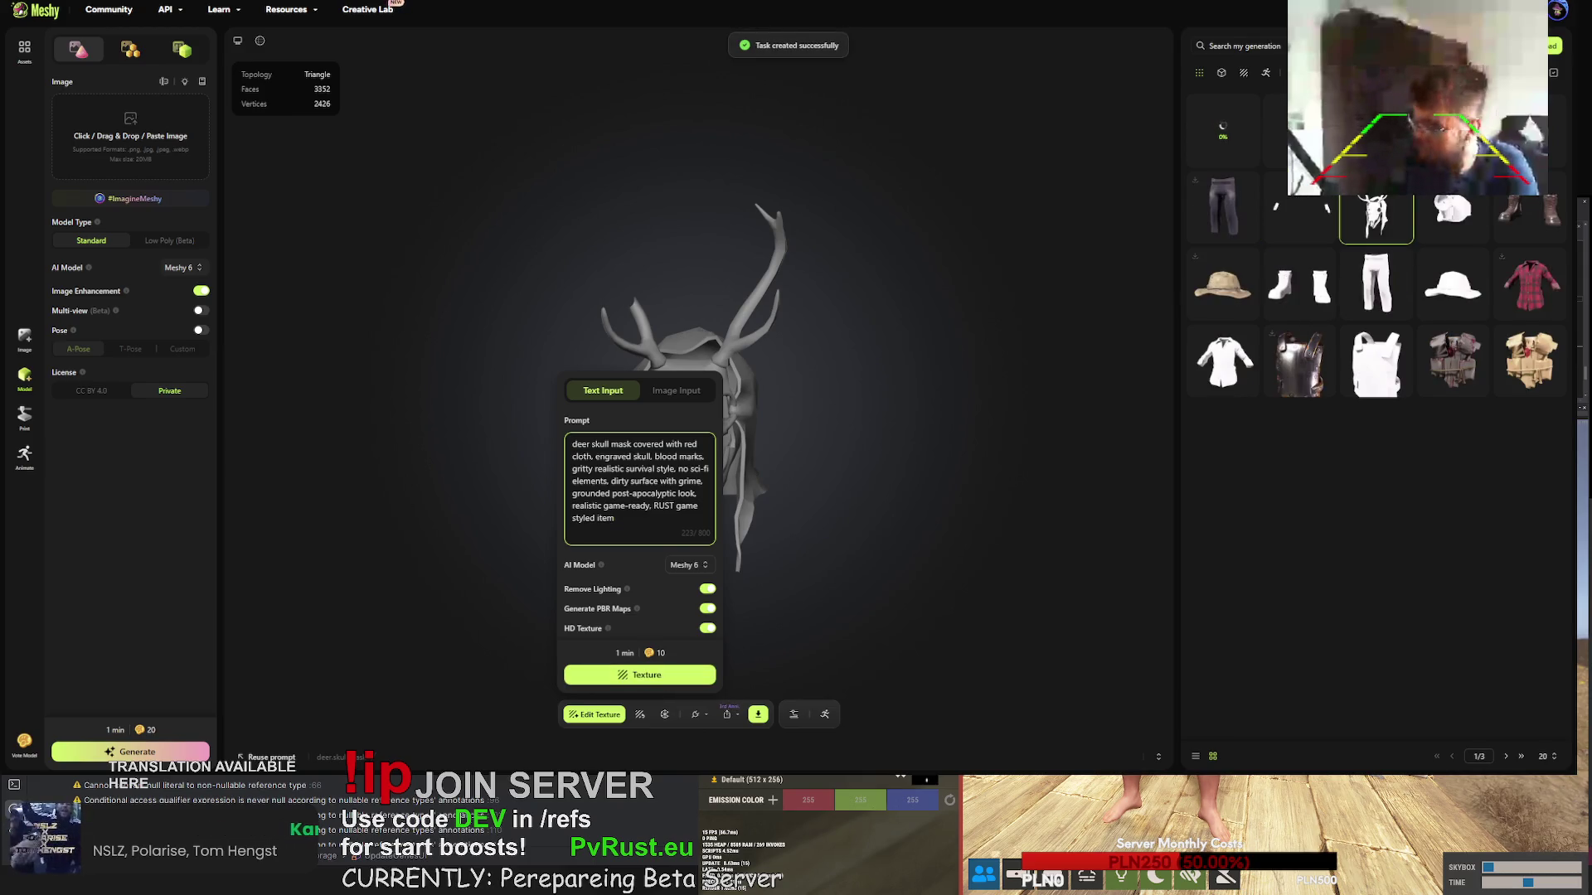
- Inspect the textured miner helmet from its lamp side and underside, and glance at its download settings
click(1530, 131)
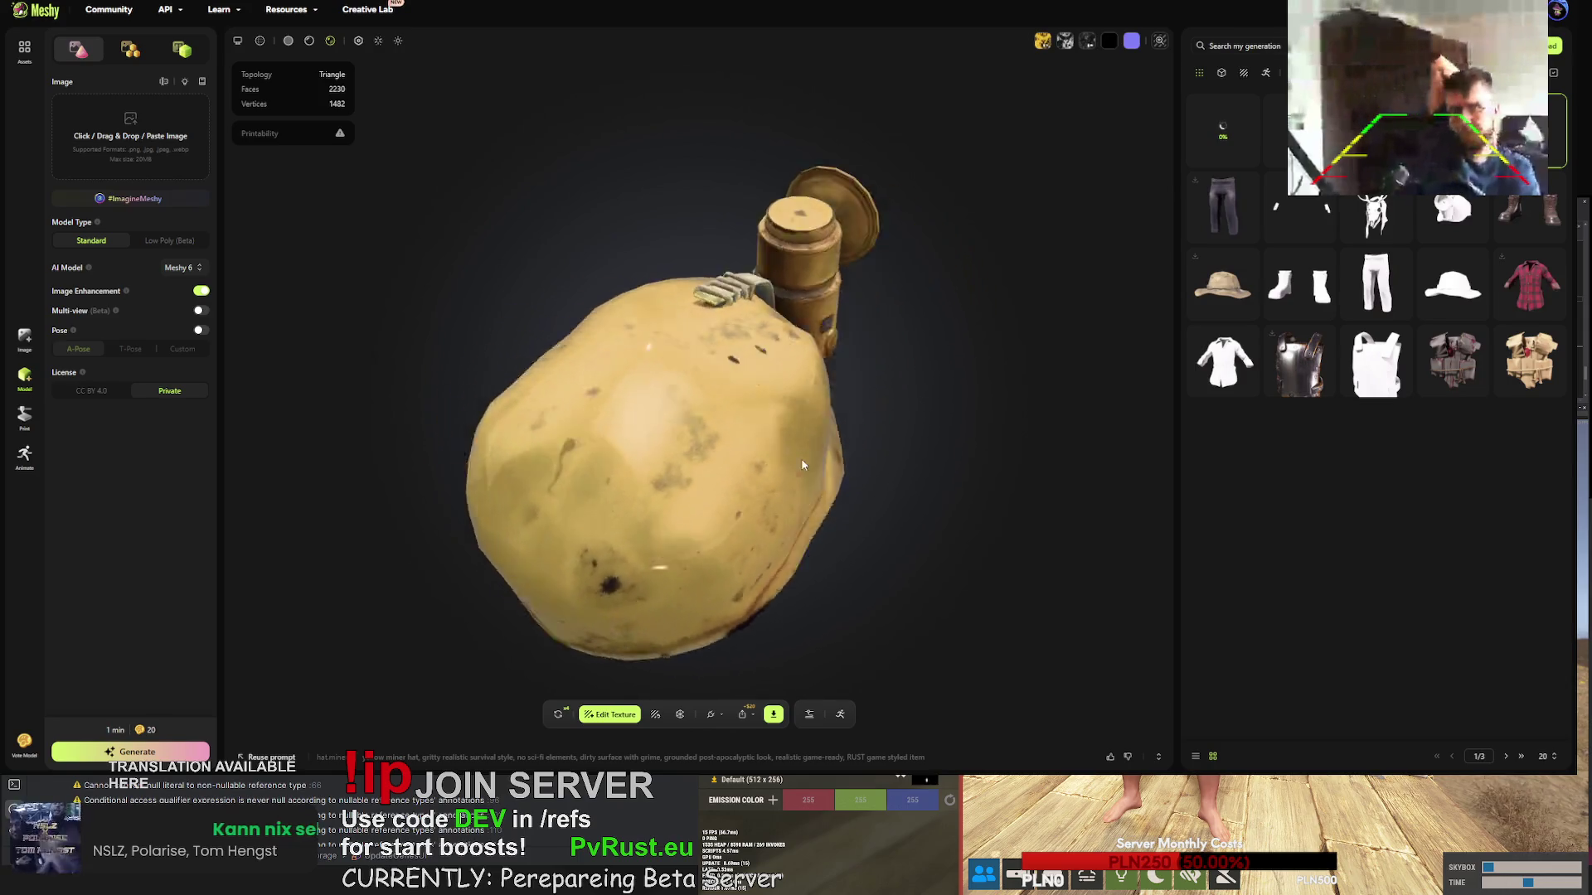
mouse_move(871, 375)
mouse_down()
mouse_move(950, 320)
mouse_move(947, 348)
mouse_move(892, 367)
mouse_move(941, 415)
mouse_up()
mouse_move(728, 484)
mouse_down()
mouse_move(672, 314)
mouse_move(550, 350)
mouse_move(526, 421)
mouse_up()
click(782, 718)
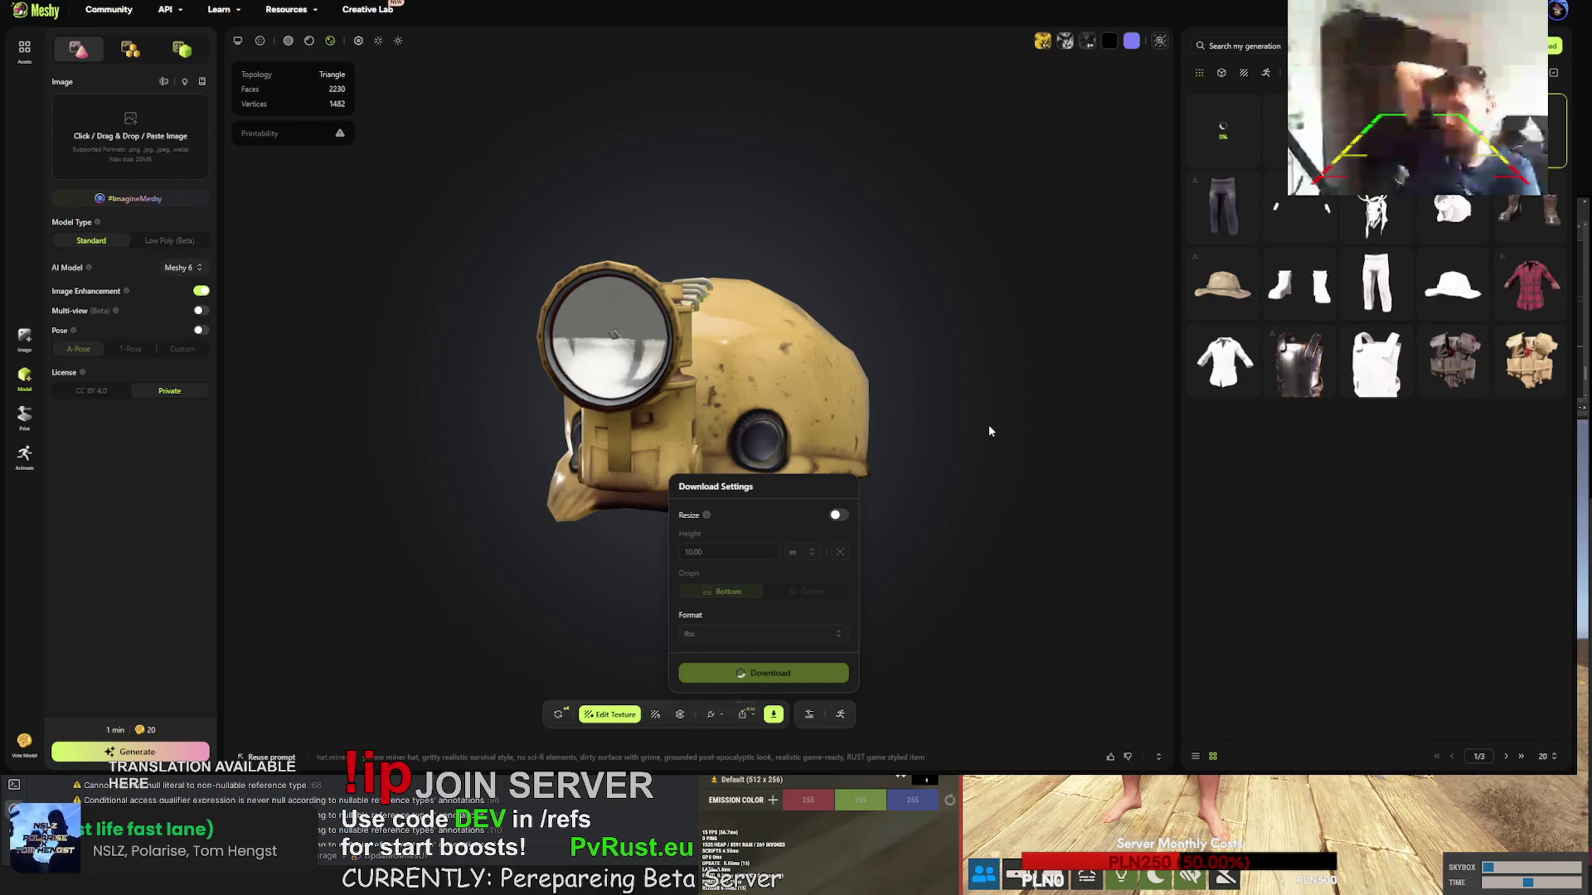
mouse_move(983, 421)
mouse_down()
mouse_move(1054, 404)
mouse_move(1036, 439)
mouse_up()
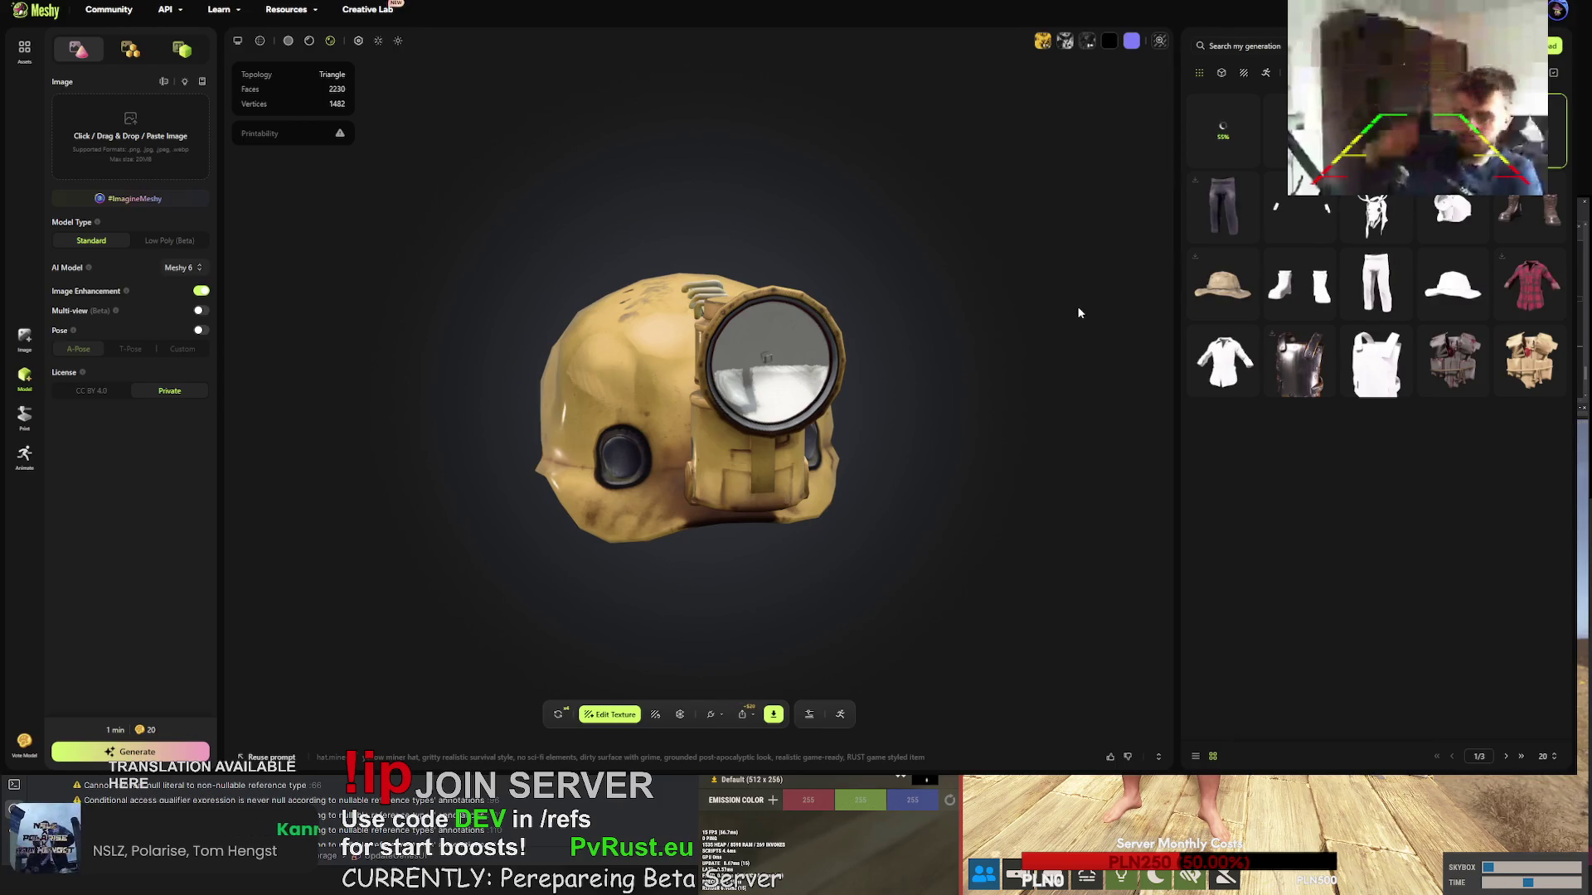
click(1272, 195)
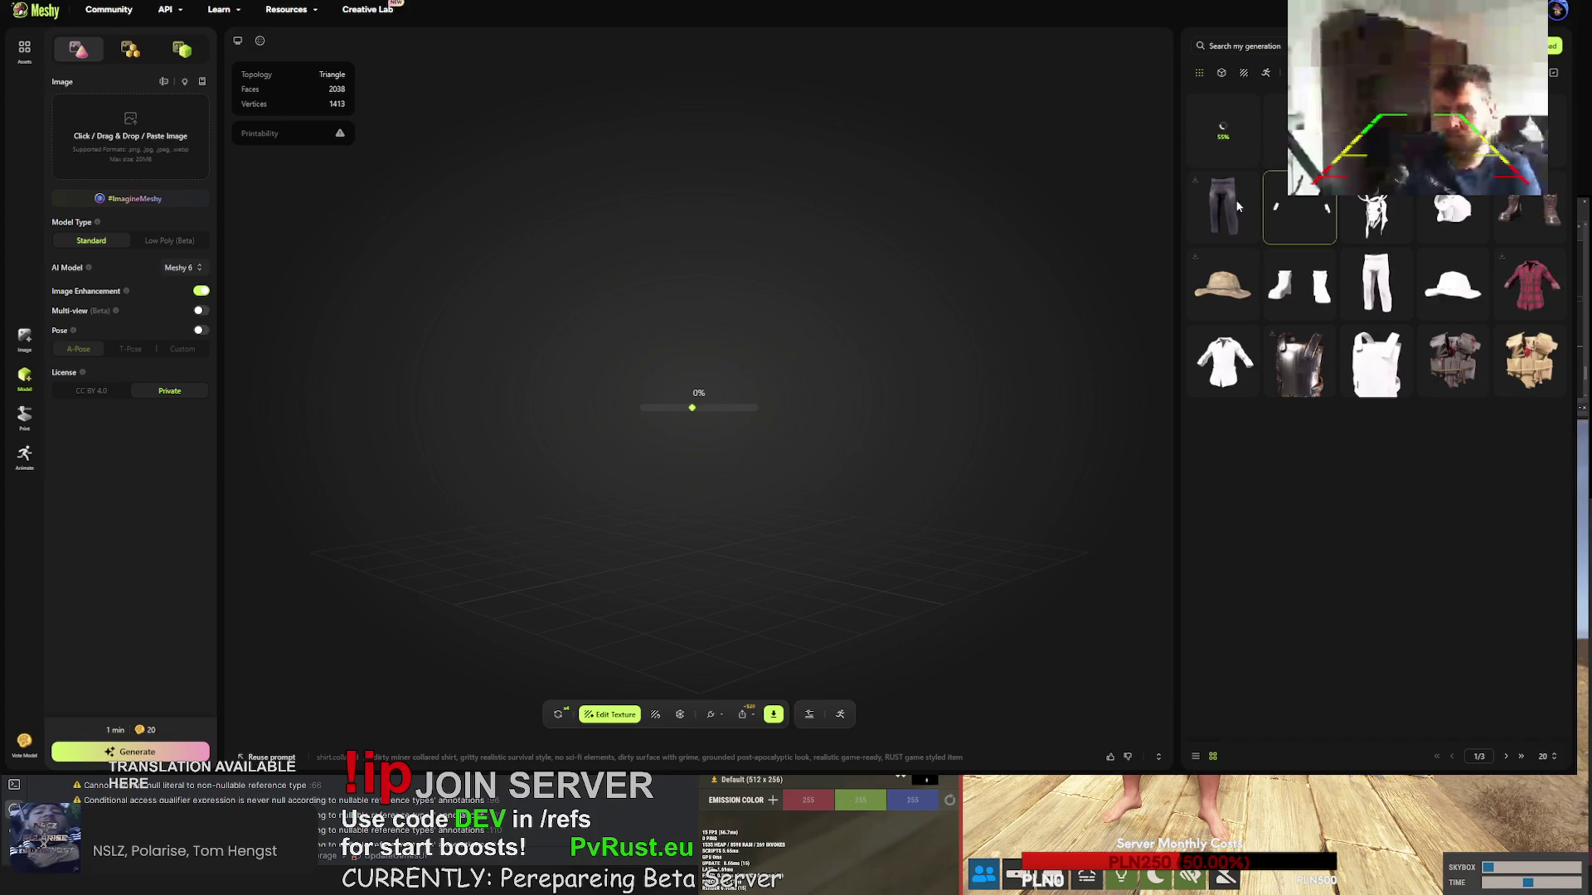
- Turn the shirt to a three-quarter view, then download the miner helmet in fbx format
drag(859, 373, 800, 369)
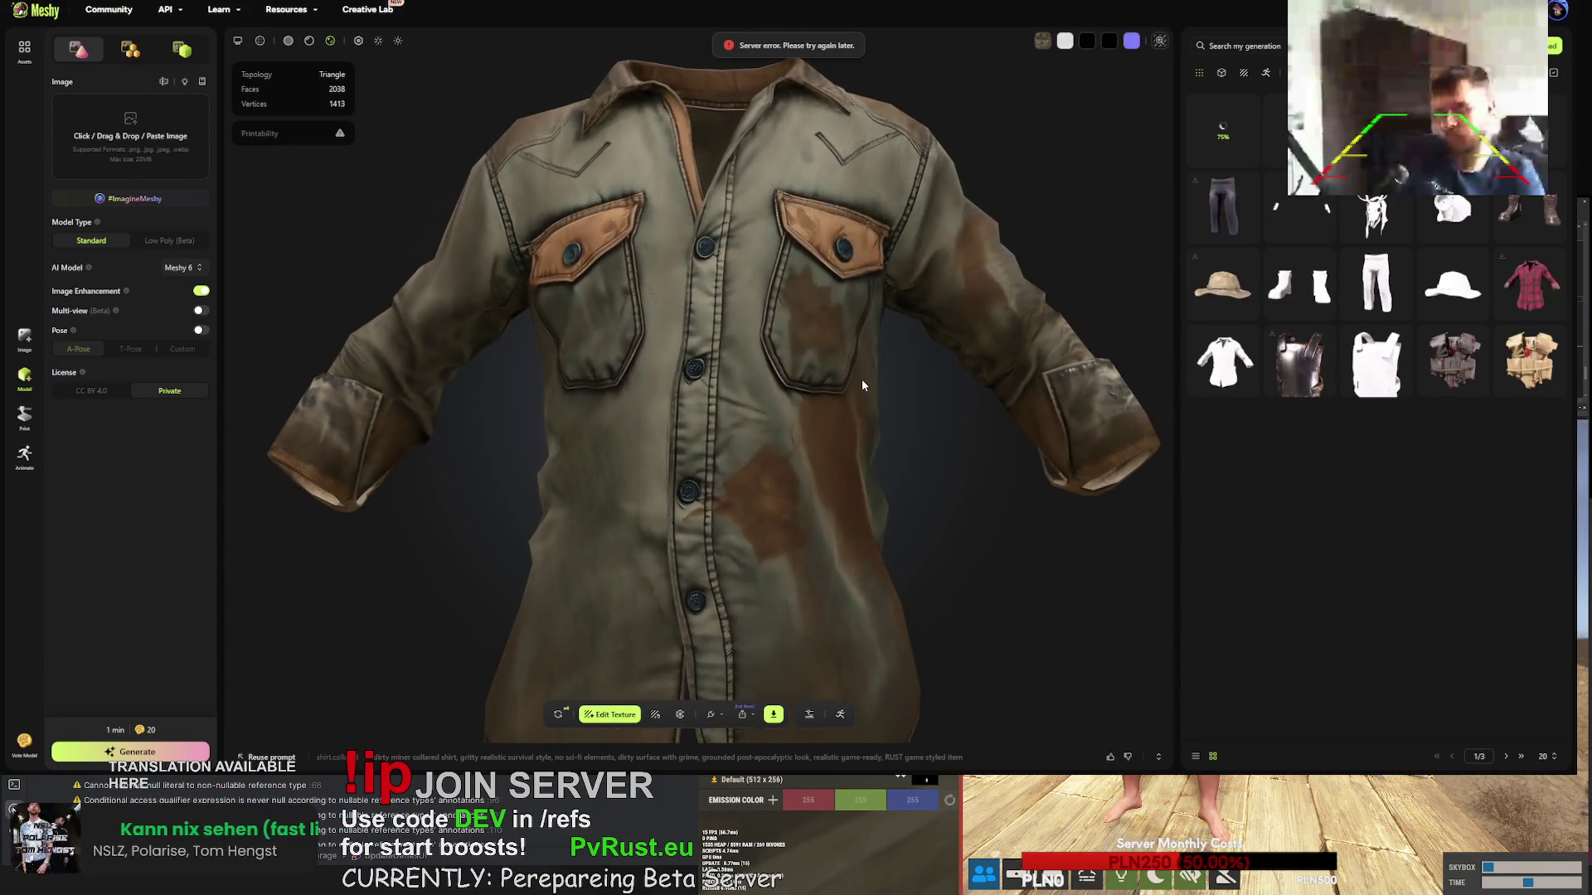
click(1529, 130)
click(775, 715)
click(791, 675)
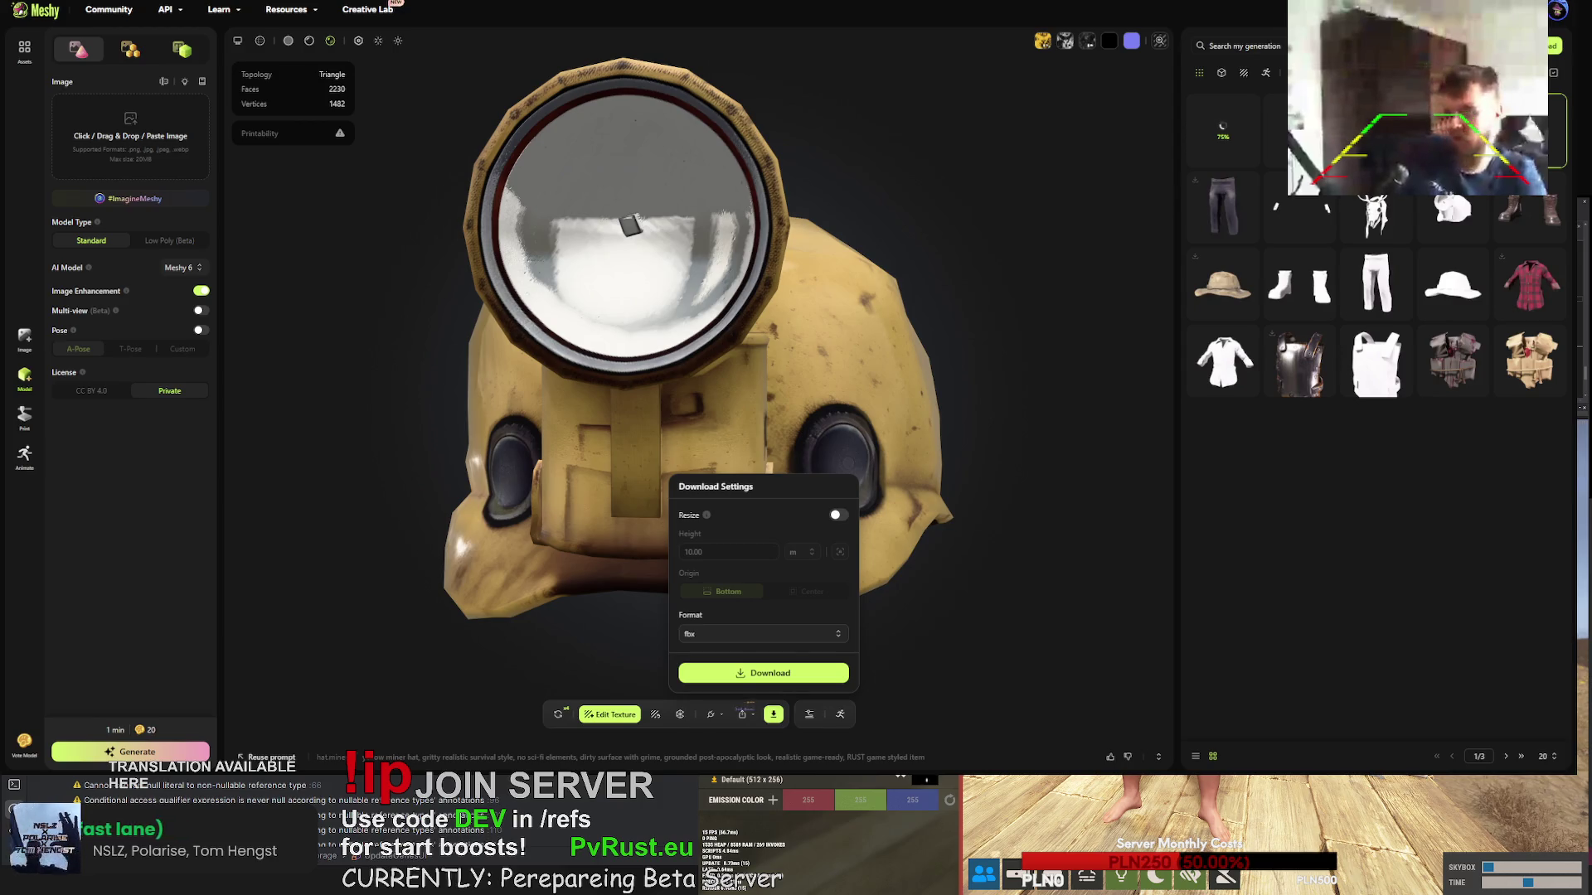
drag(1003, 242, 536, 714)
- Free-retry the miner helmet and confirm replacing its current version
click(558, 714)
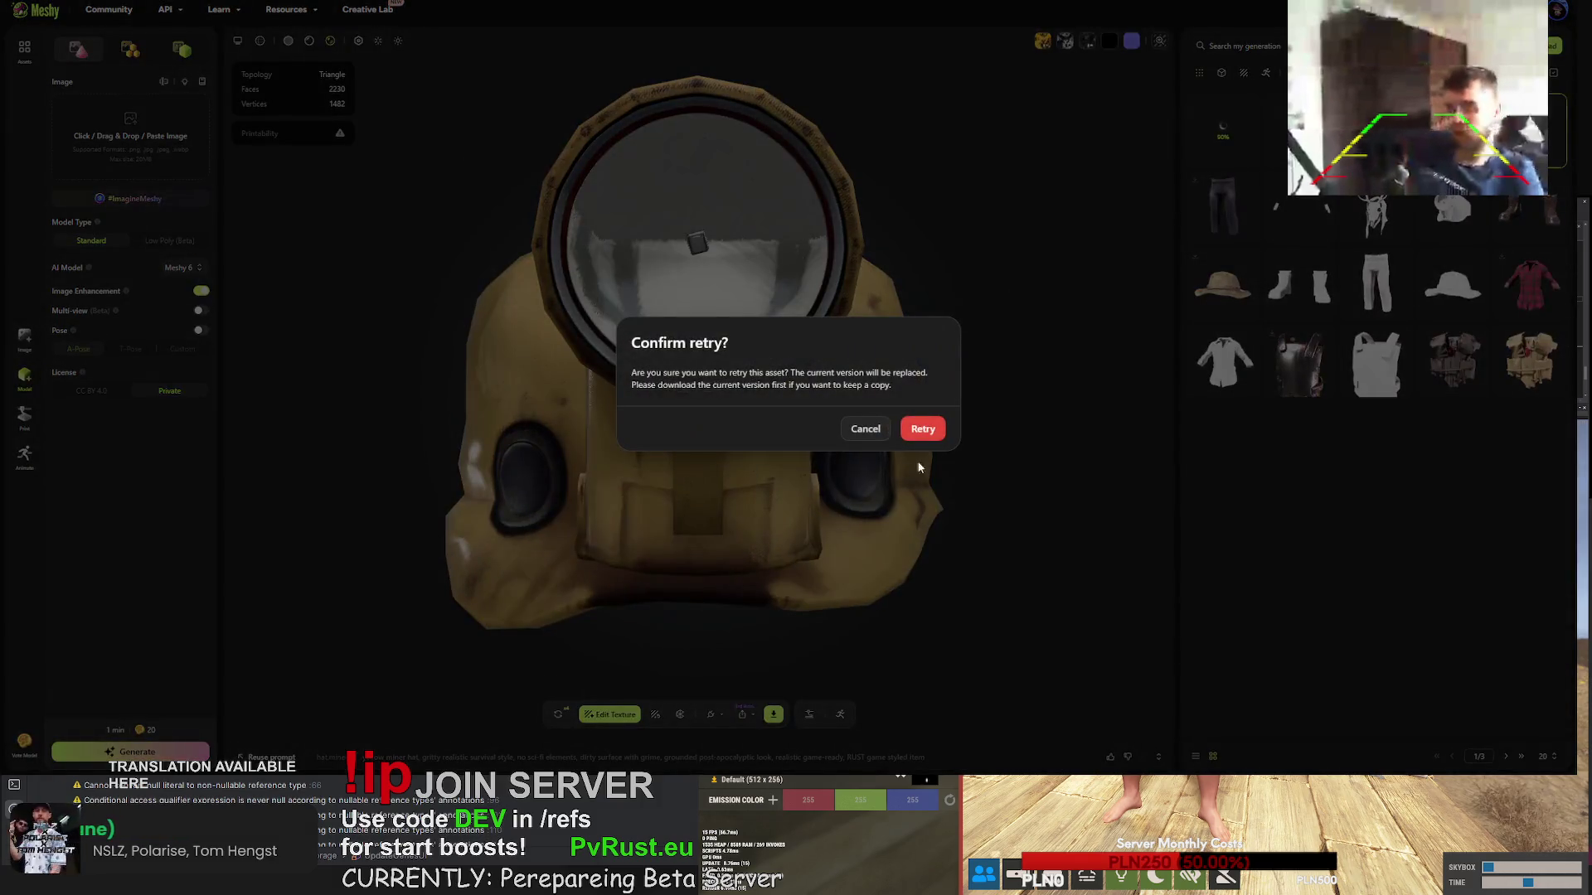
click(925, 428)
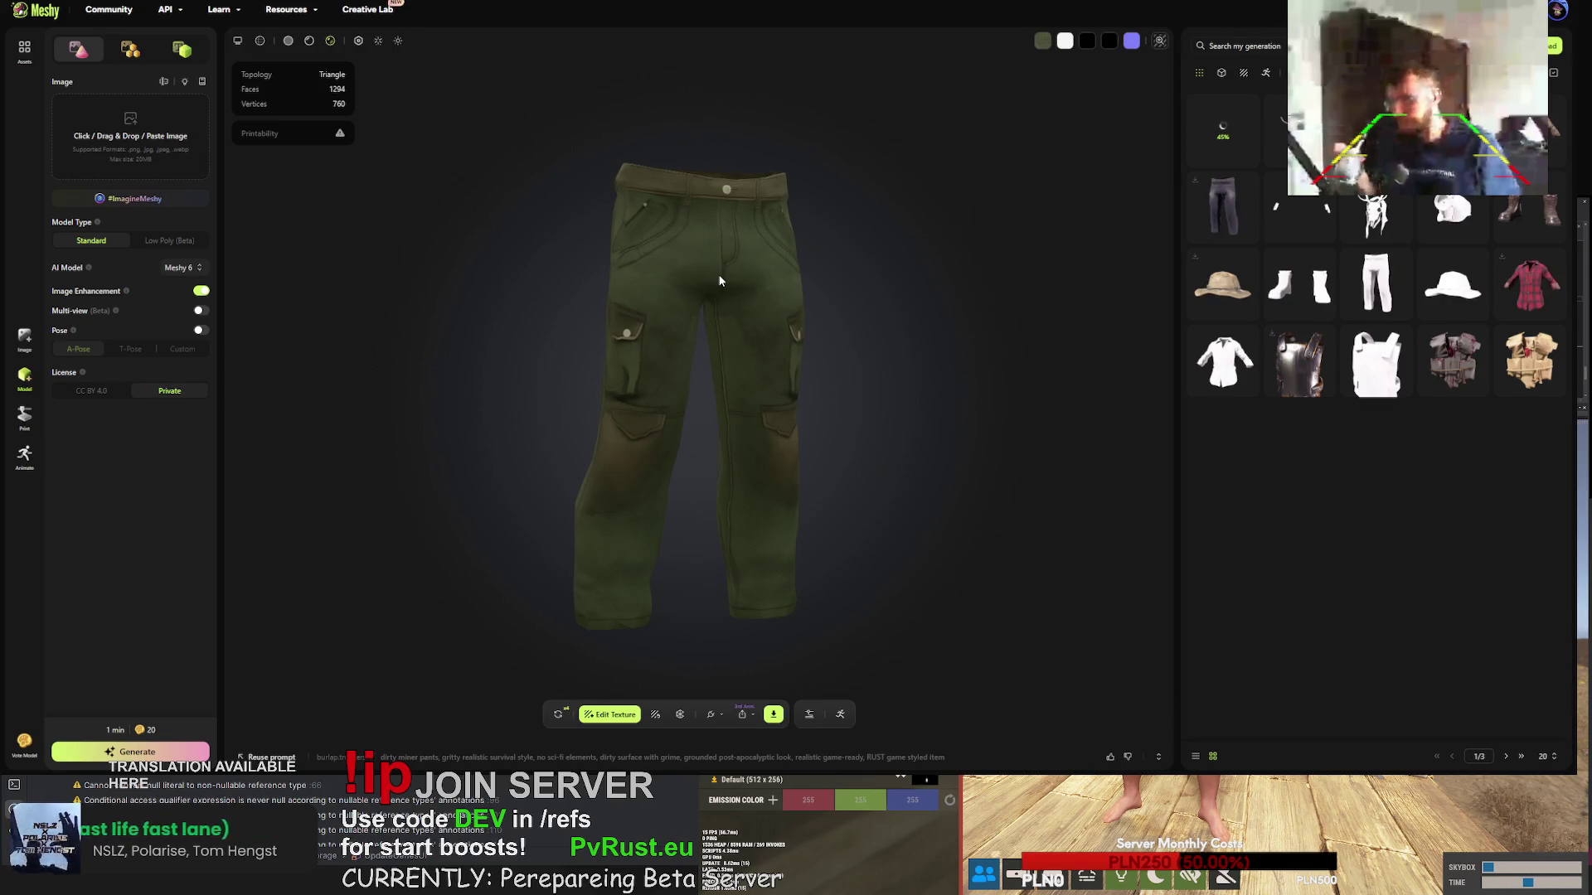
- Orbit the retextured deer skull mask to inspect its red hood
click(1222, 207)
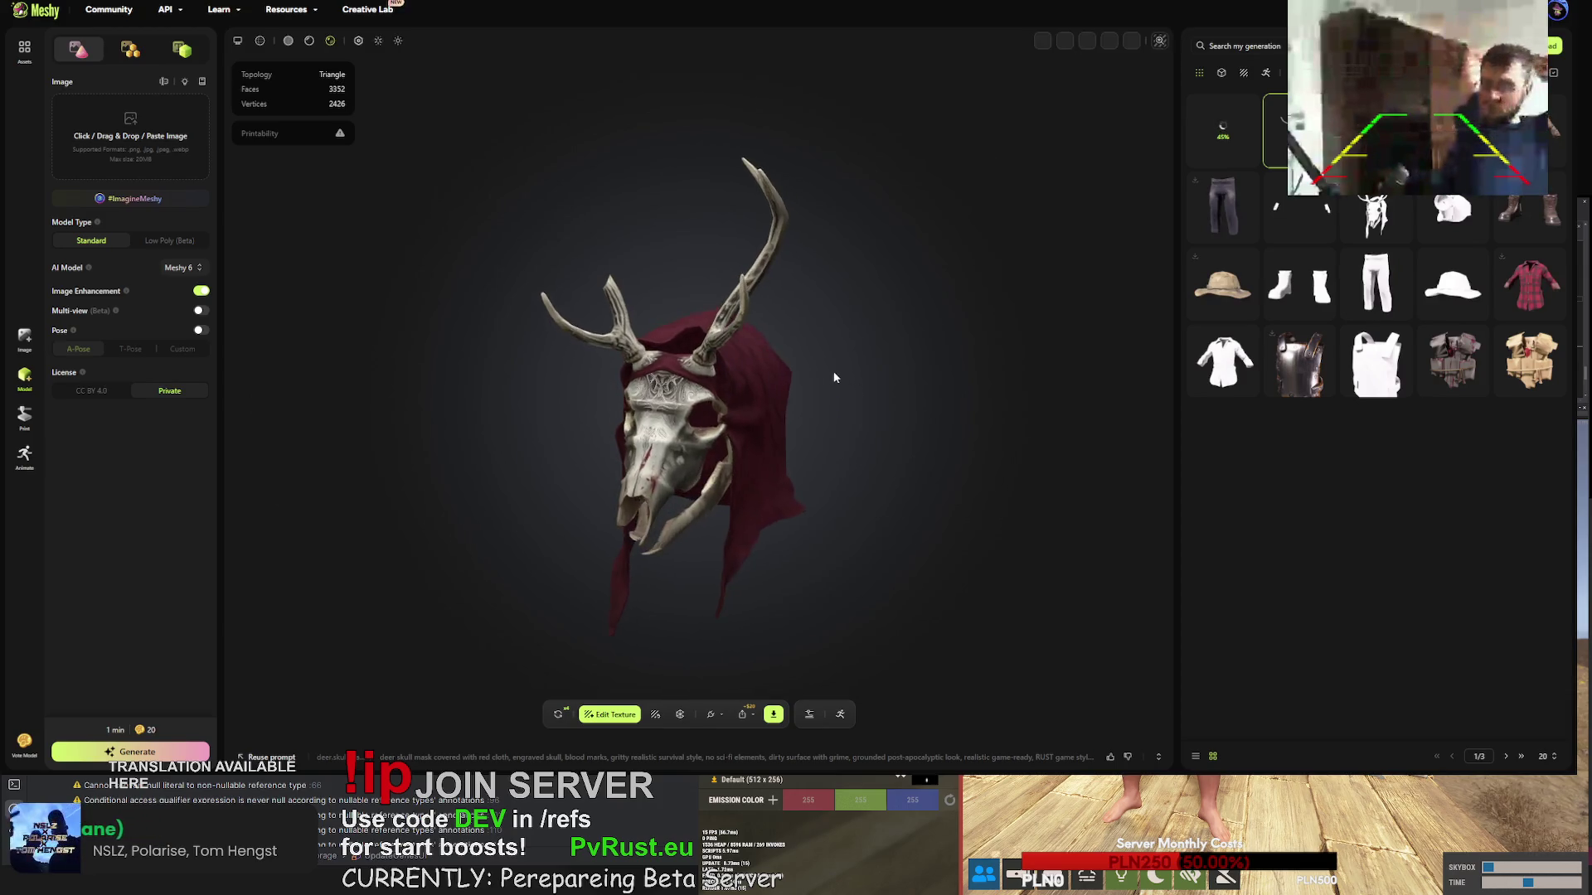
mouse_move(950, 470)
mouse_down()
mouse_move(998, 453)
mouse_move(943, 456)
mouse_move(897, 484)
mouse_move(875, 464)
mouse_move(881, 441)
mouse_move(1048, 453)
mouse_move(986, 441)
mouse_move(806, 458)
mouse_move(922, 482)
mouse_move(978, 456)
mouse_move(562, 409)
mouse_up()
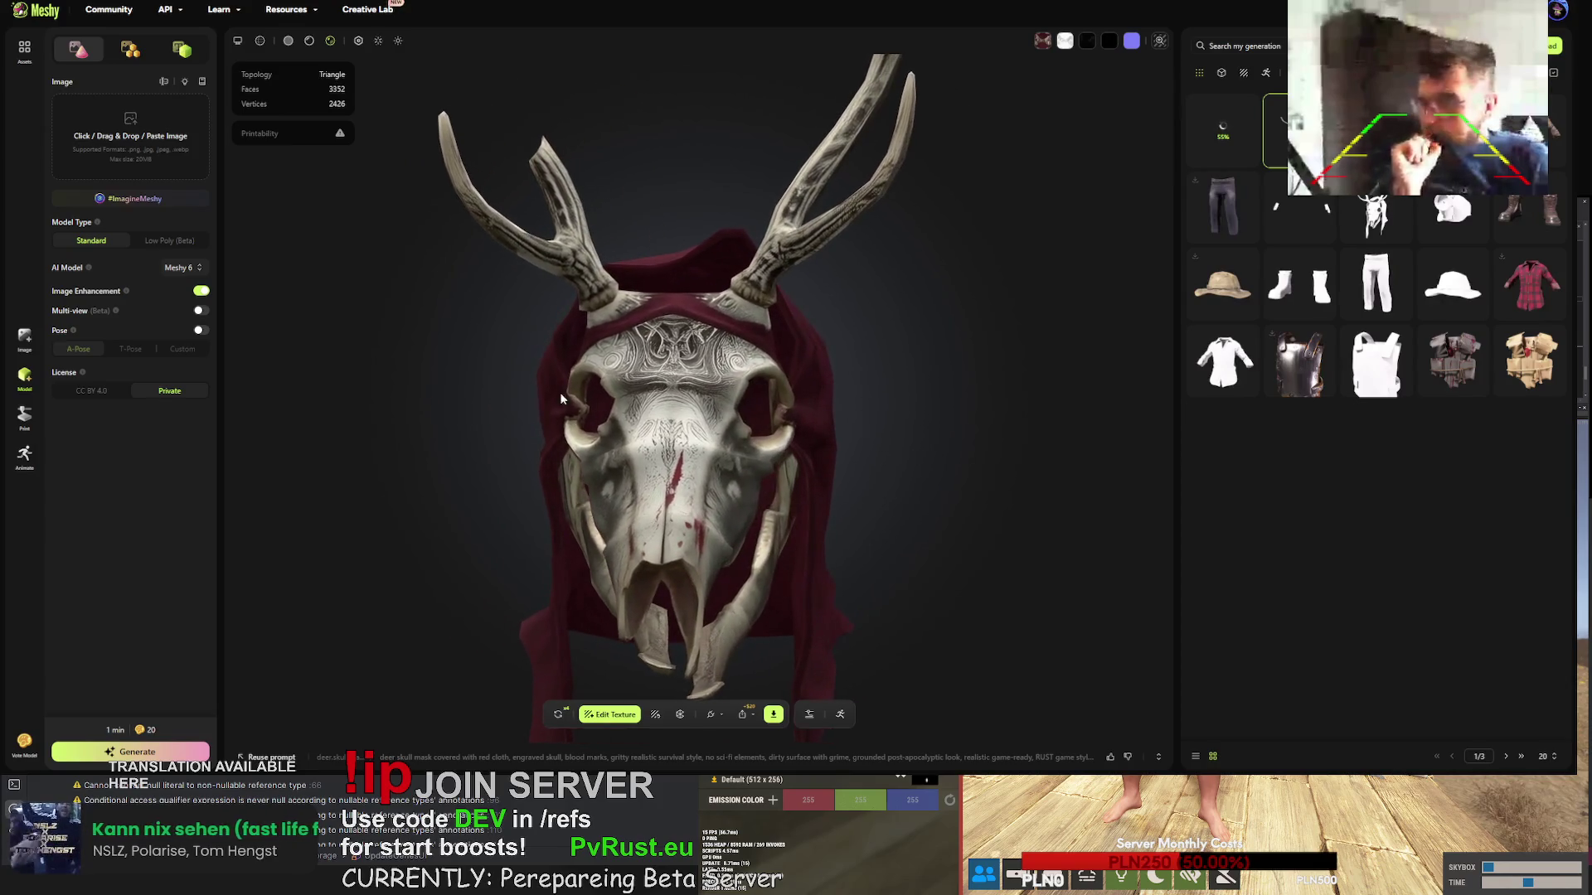
mouse_move(678, 307)
mouse_down()
mouse_move(908, 516)
mouse_move(857, 524)
mouse_up()
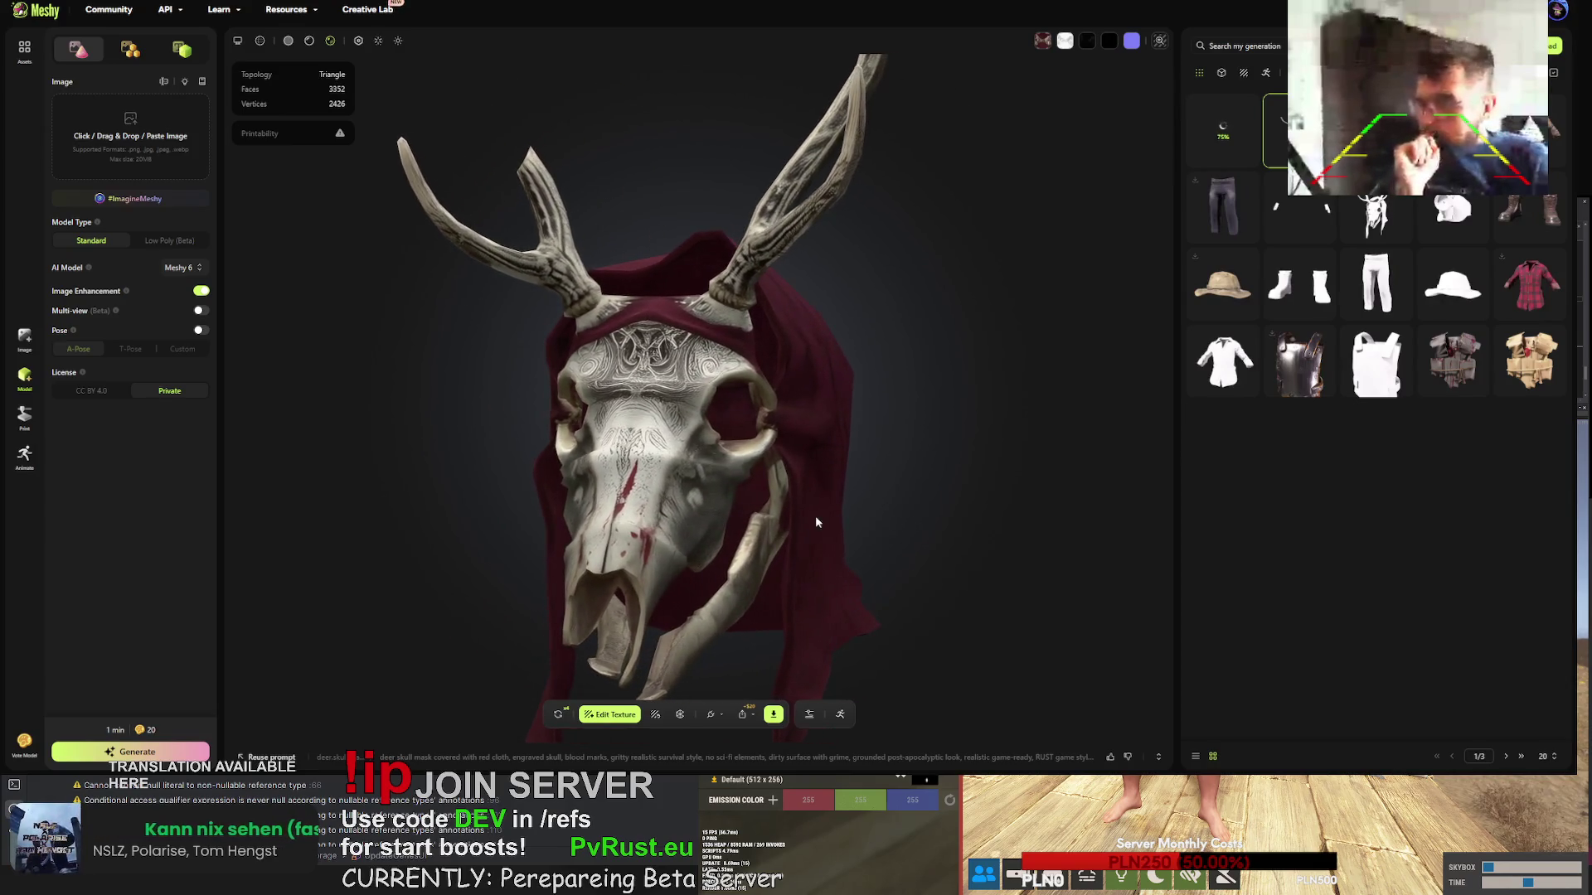
mouse_move(849, 469)
mouse_down()
mouse_move(846, 415)
mouse_move(904, 372)
mouse_move(931, 445)
mouse_move(902, 488)
mouse_up()
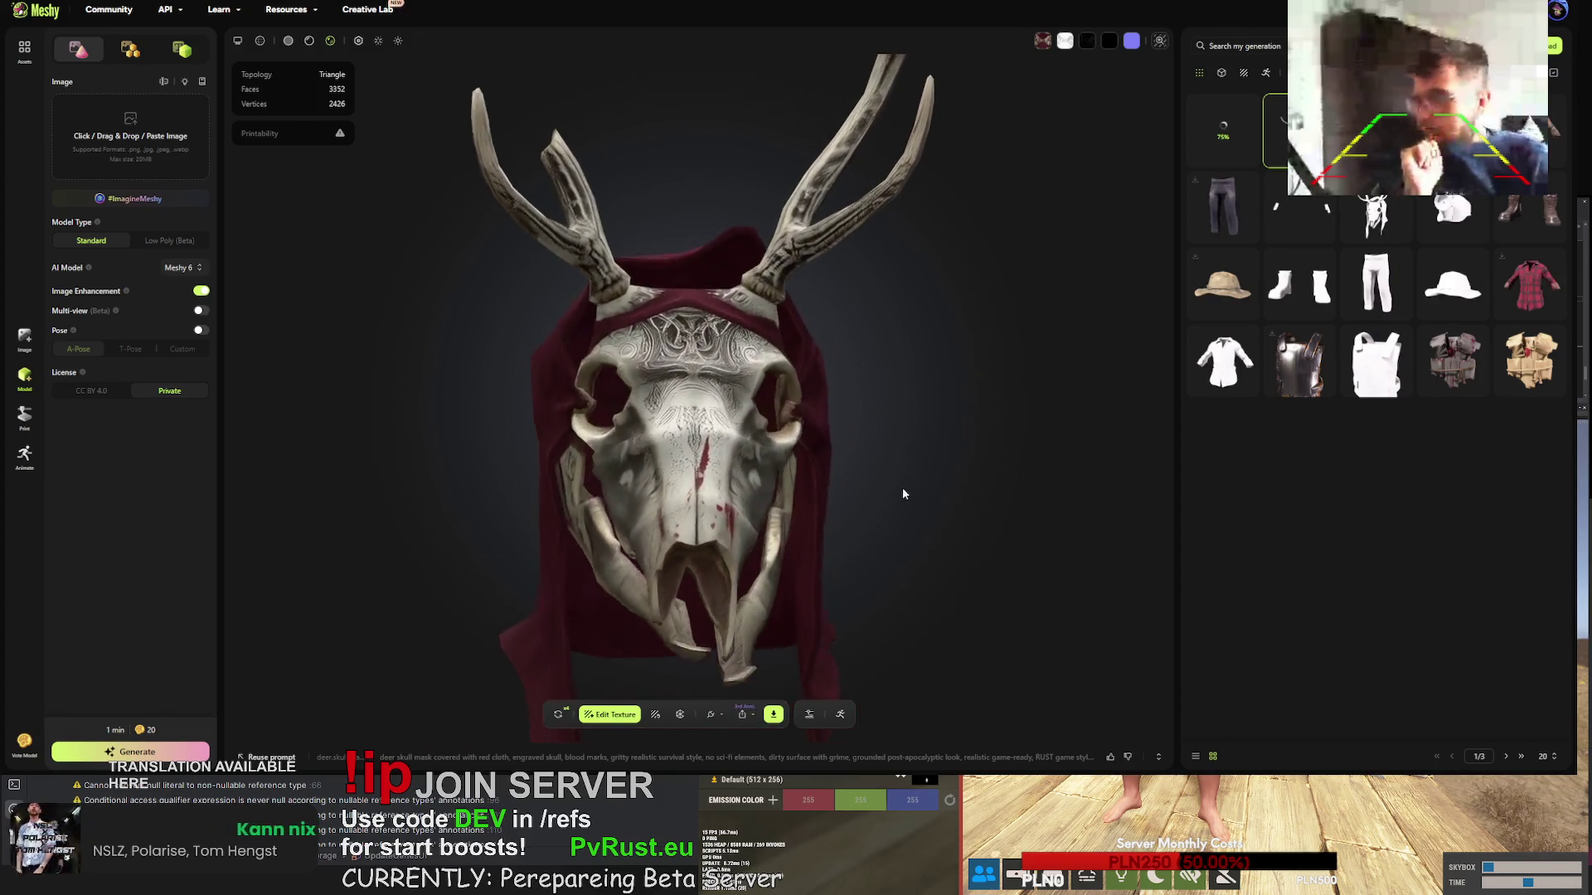
- Try twice to download the deer skull mask as fbx, then close the download settings
click(772, 714)
click(783, 675)
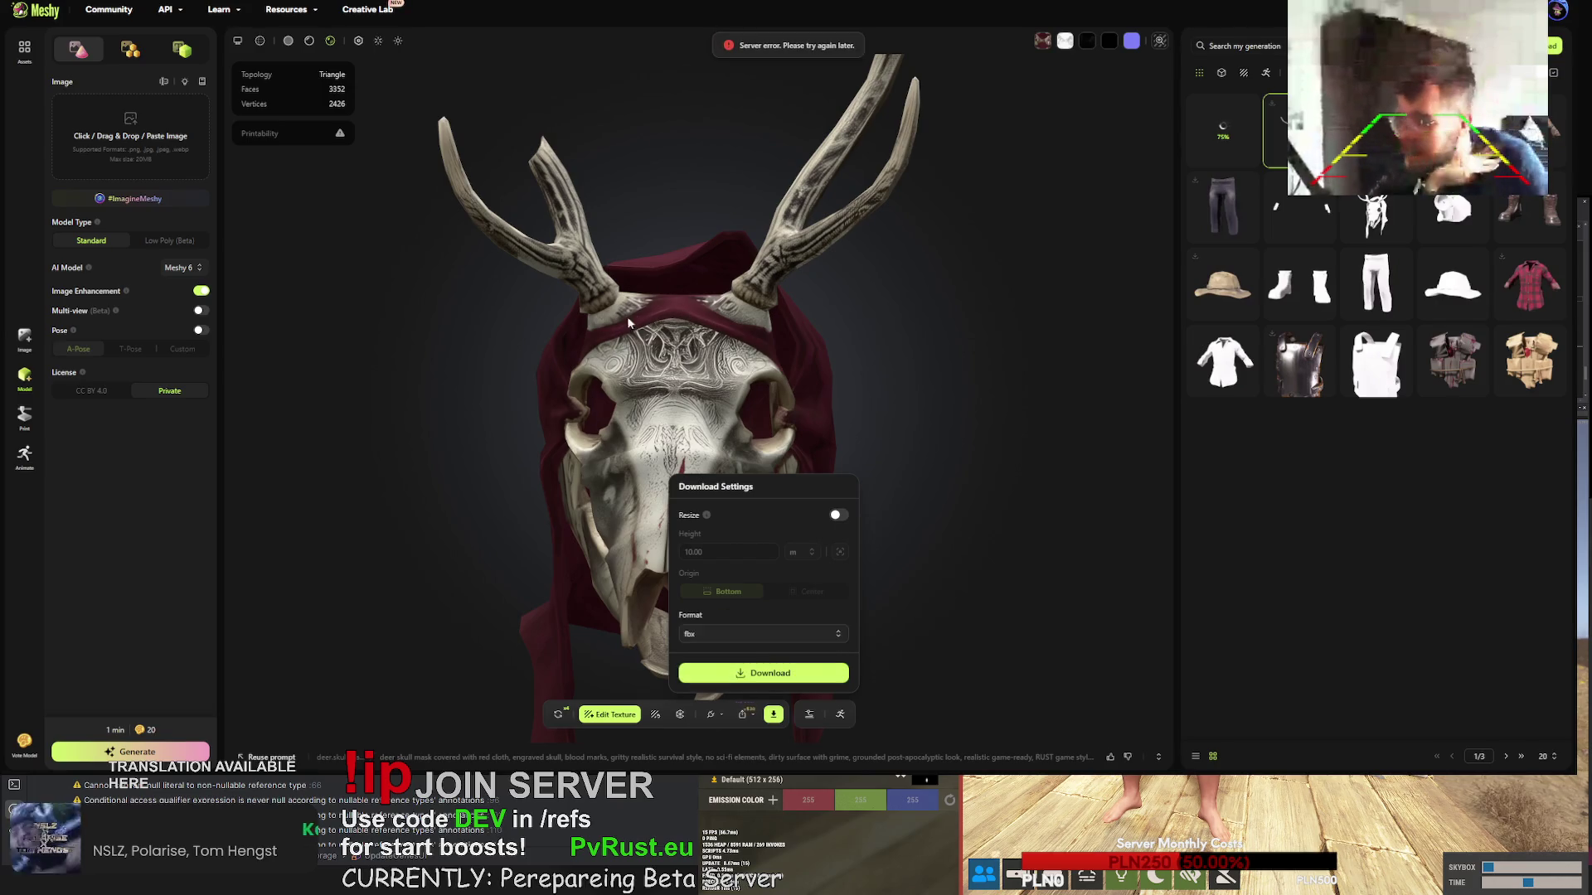
click(758, 676)
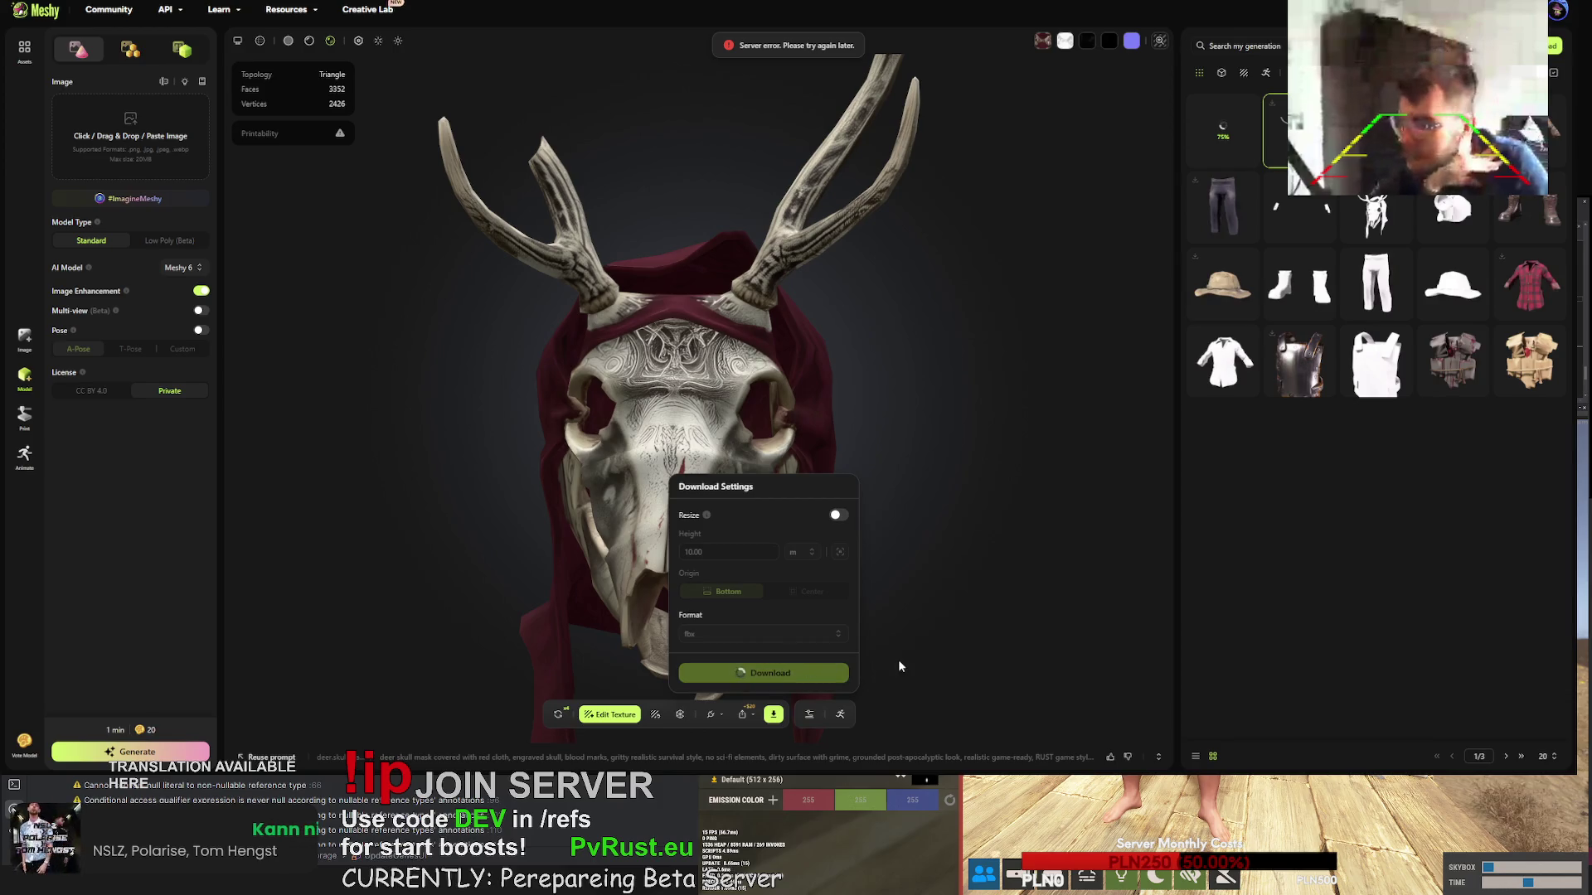
click(971, 588)
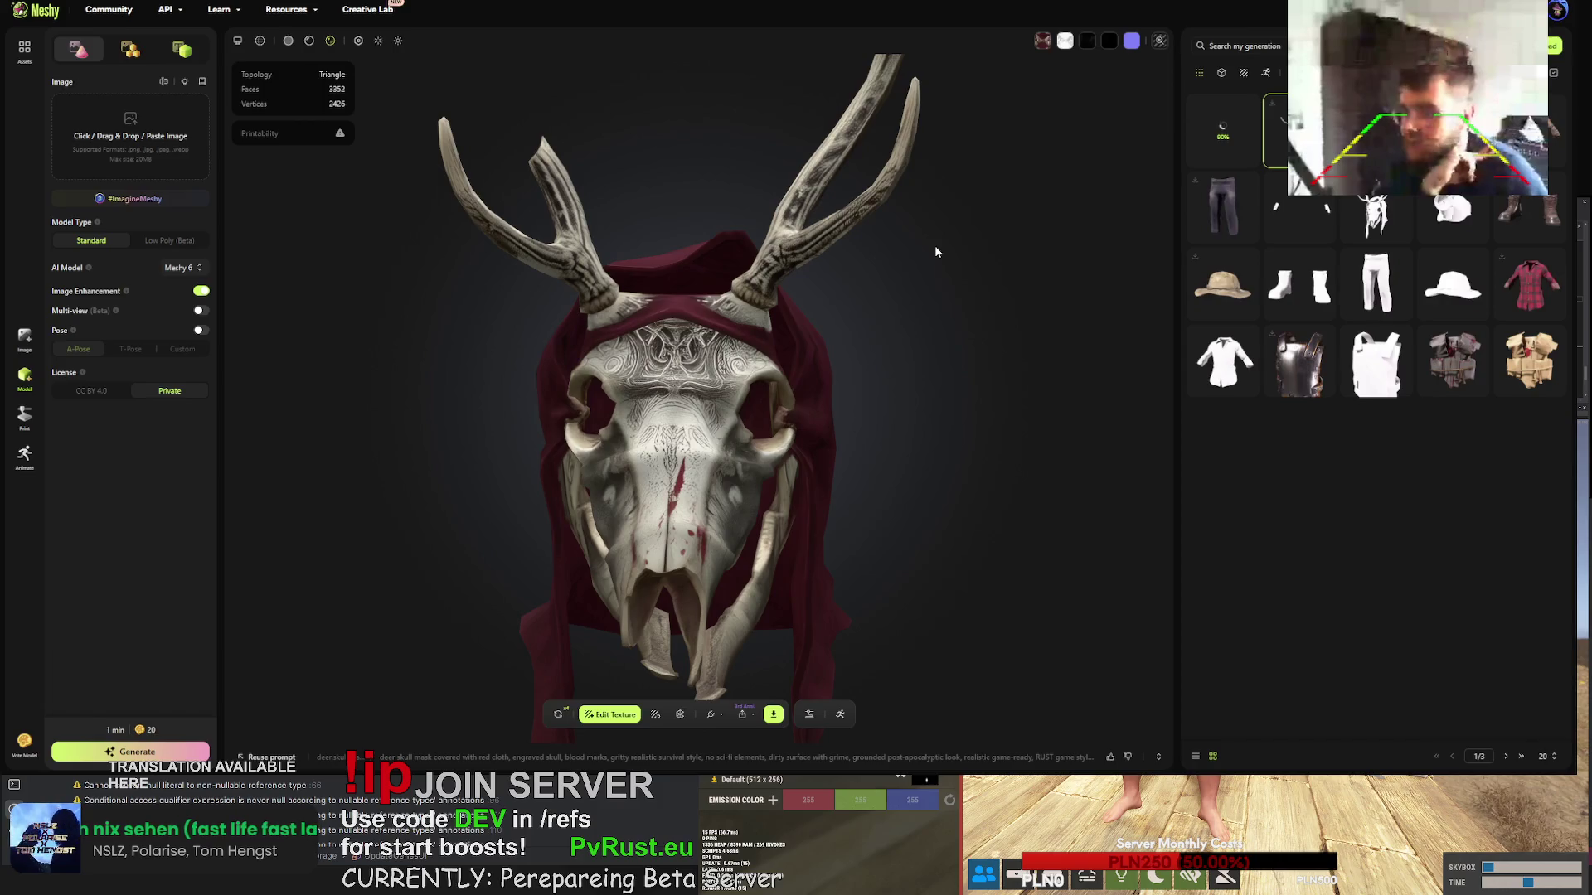
click(1223, 158)
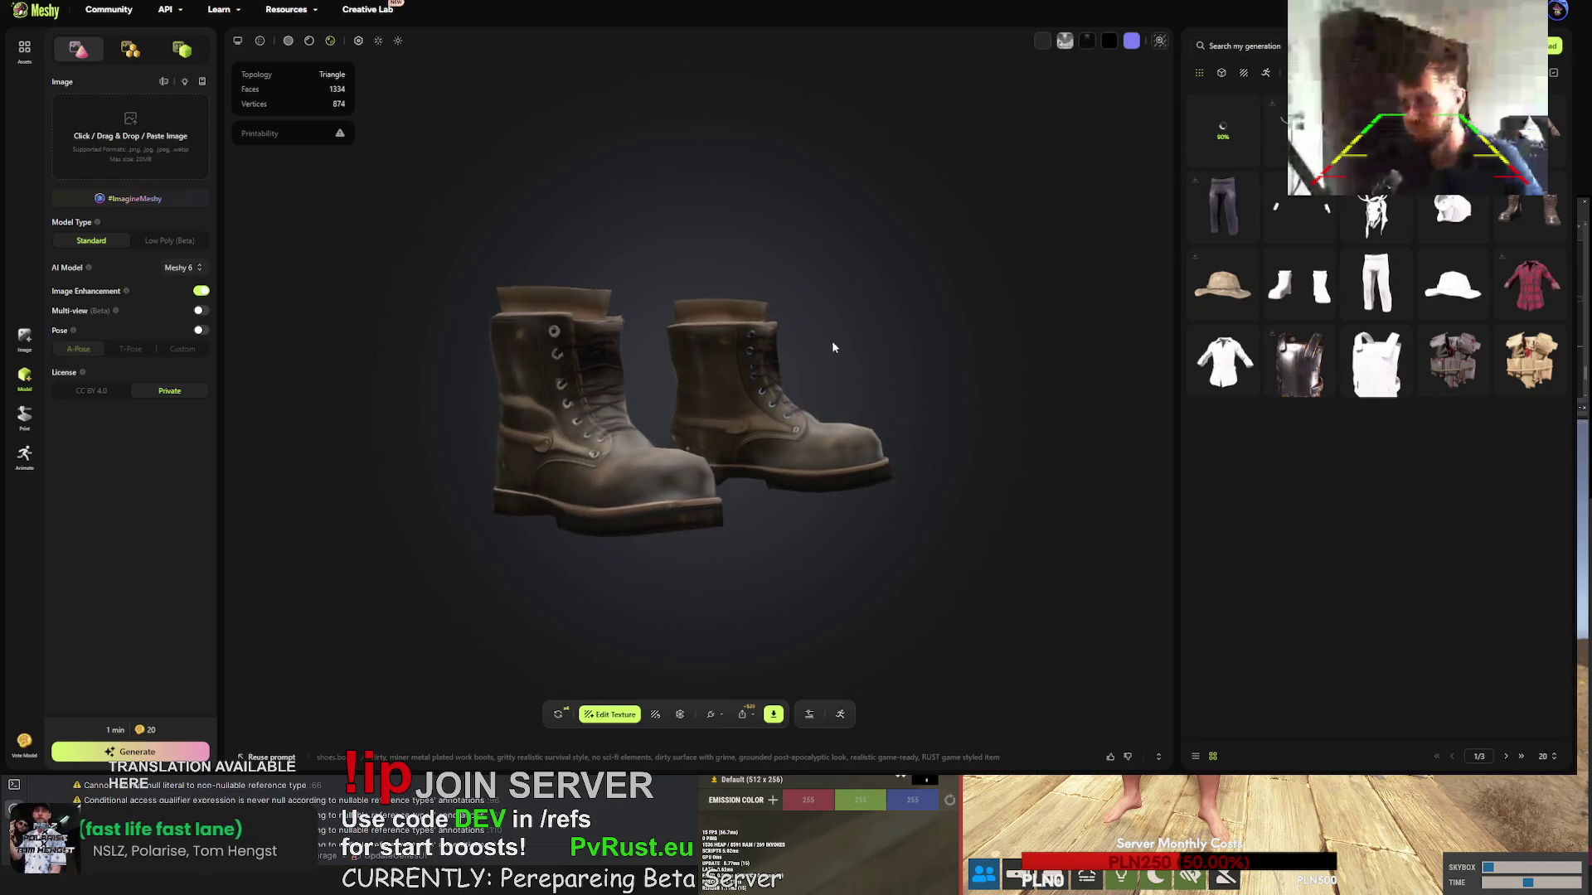
- Orbit the lumberjack boots, then view the miner metal plated work boots
click(1512, 211)
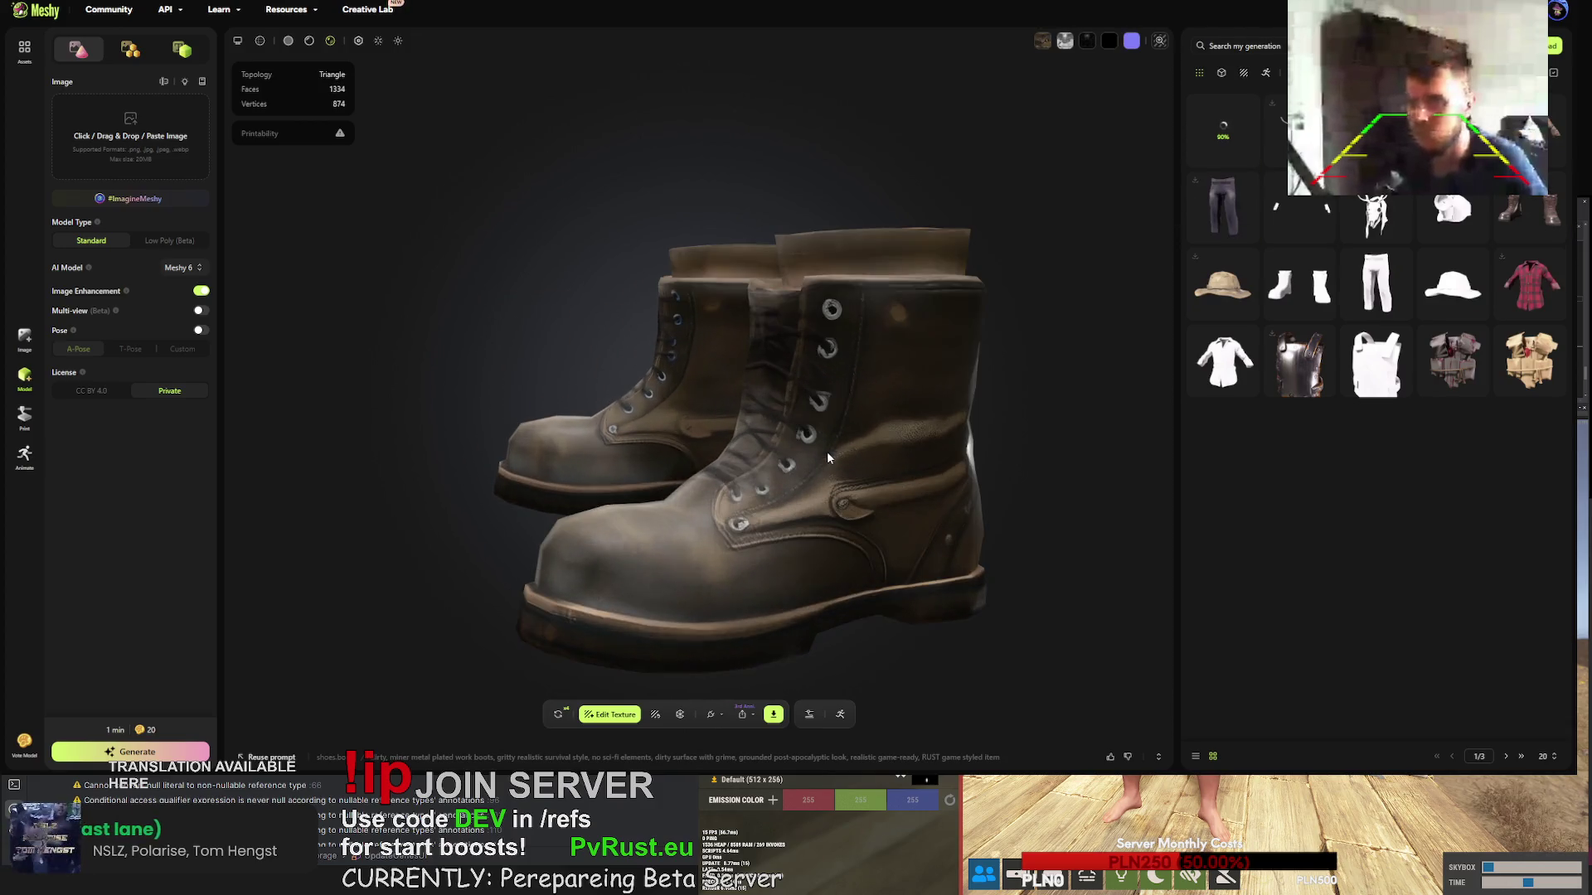
drag(827, 451, 506, 452)
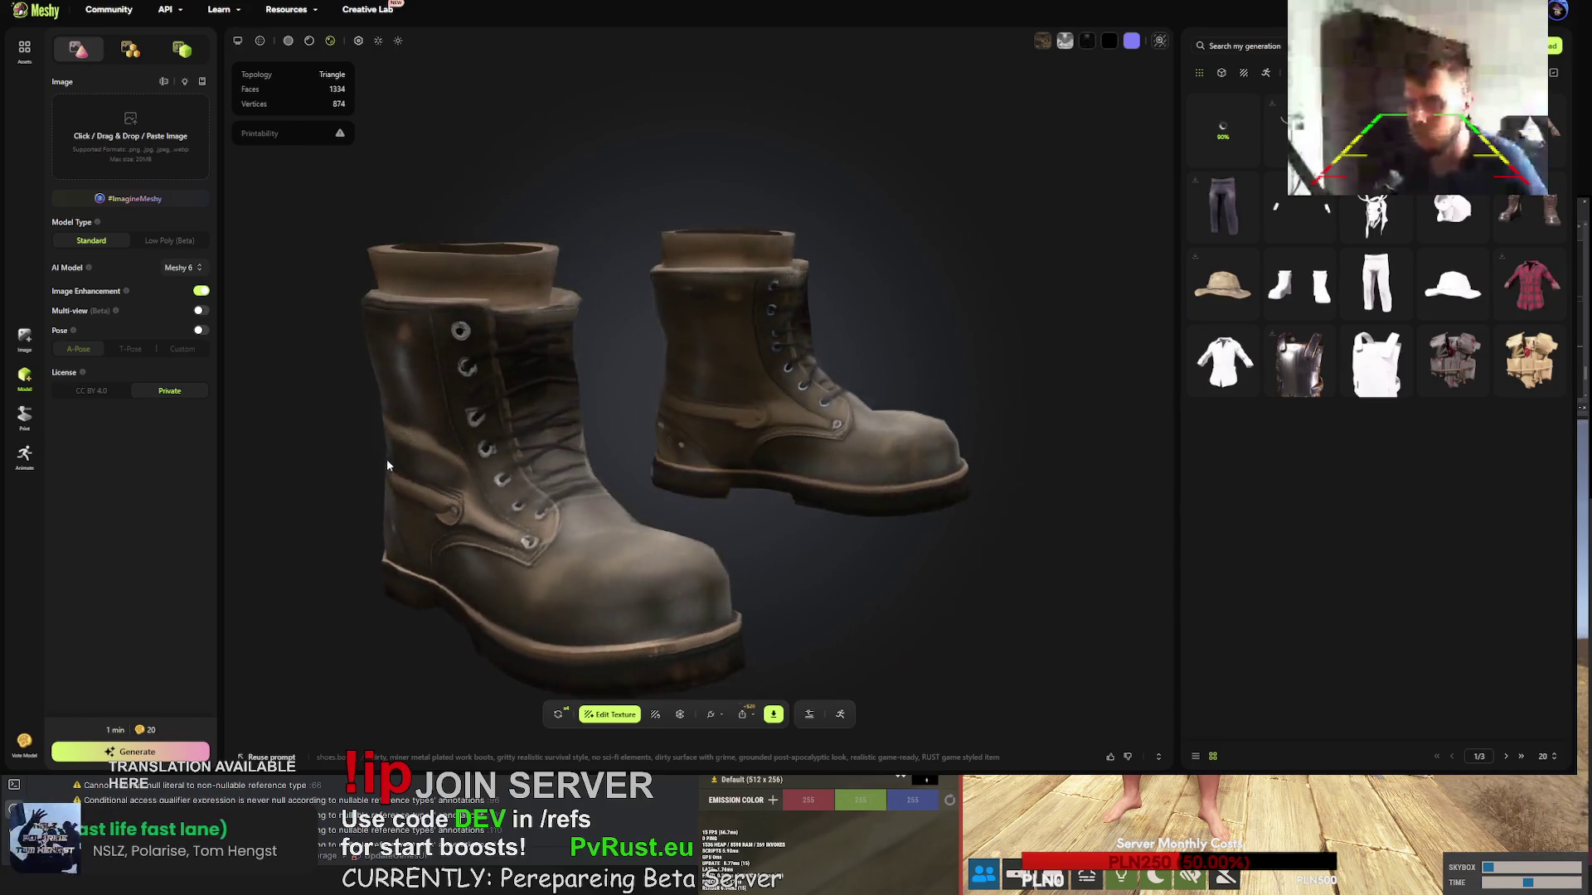
click(1546, 202)
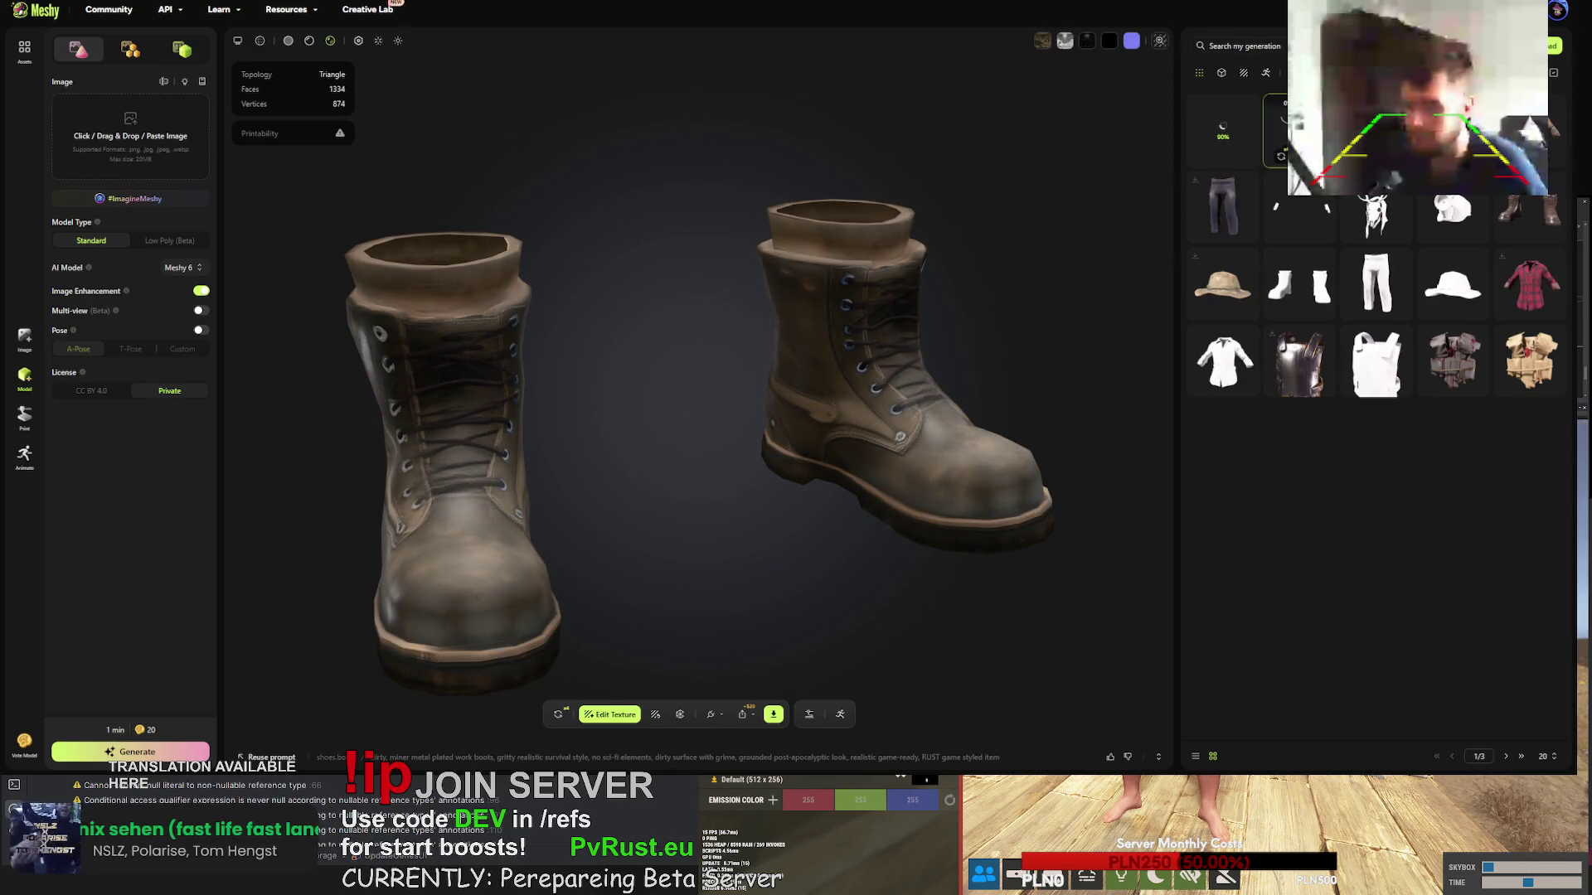
click(1282, 124)
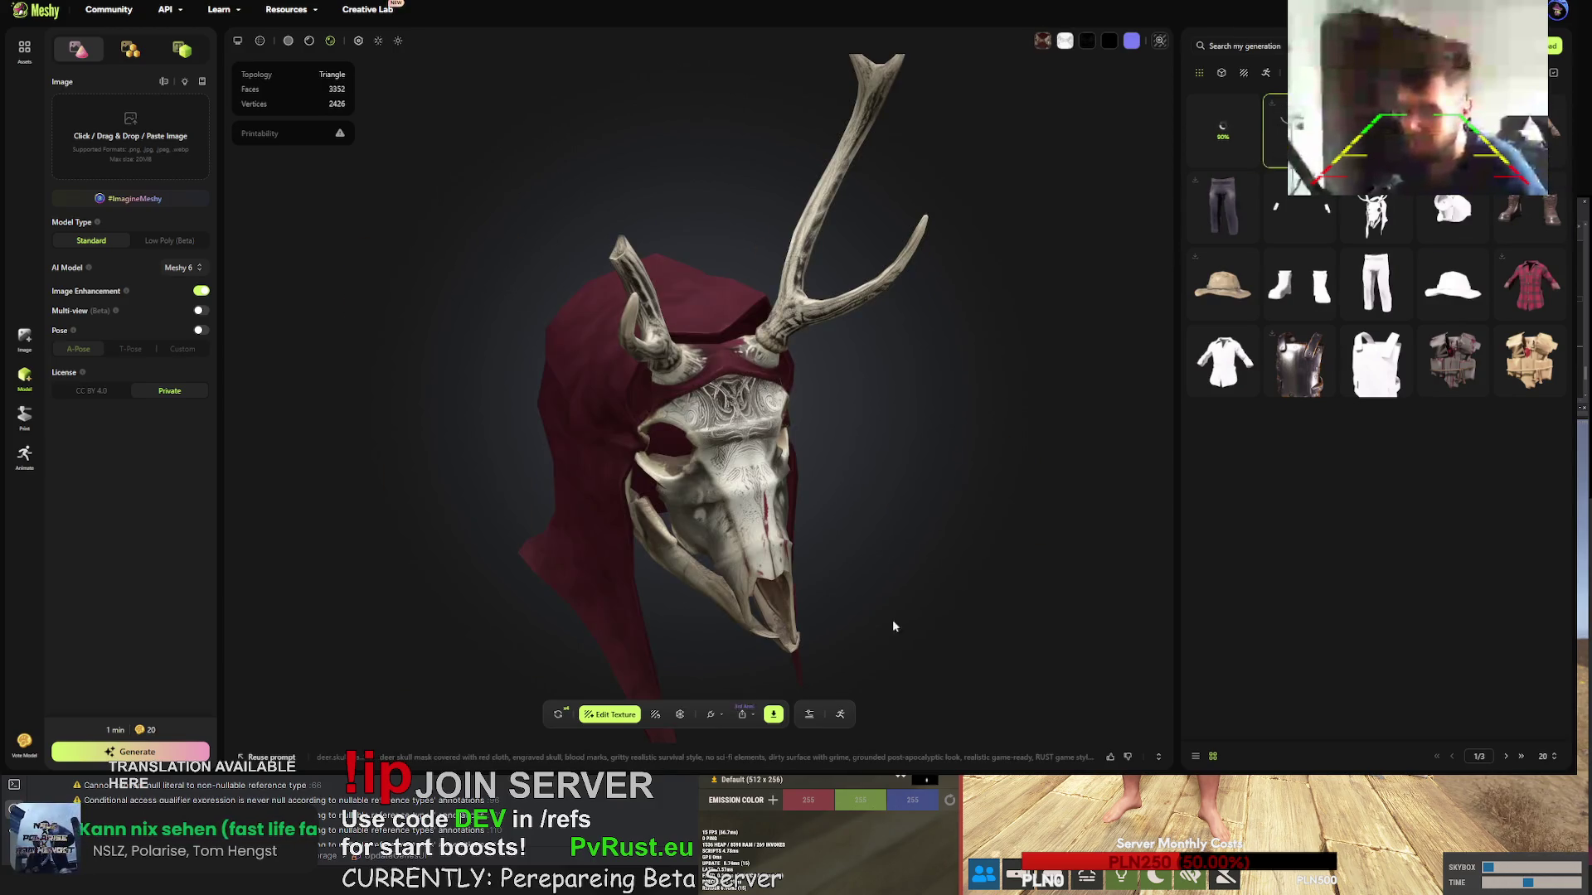
- Attempt the deer skull mask fbx download once more and close the download settings
click(772, 714)
click(754, 673)
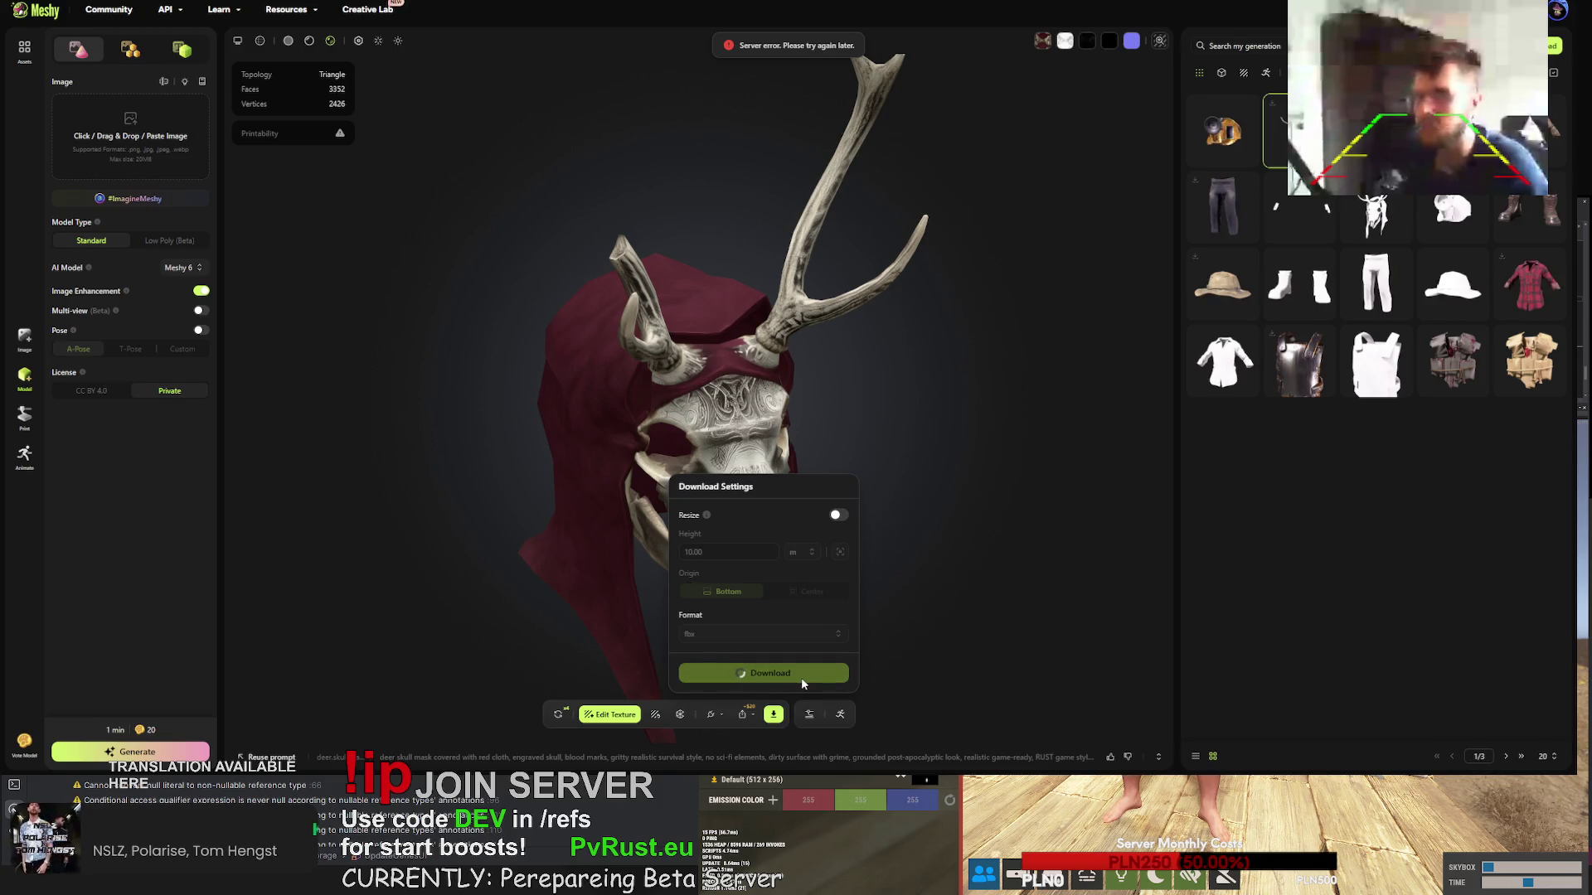
click(1227, 126)
click(1226, 126)
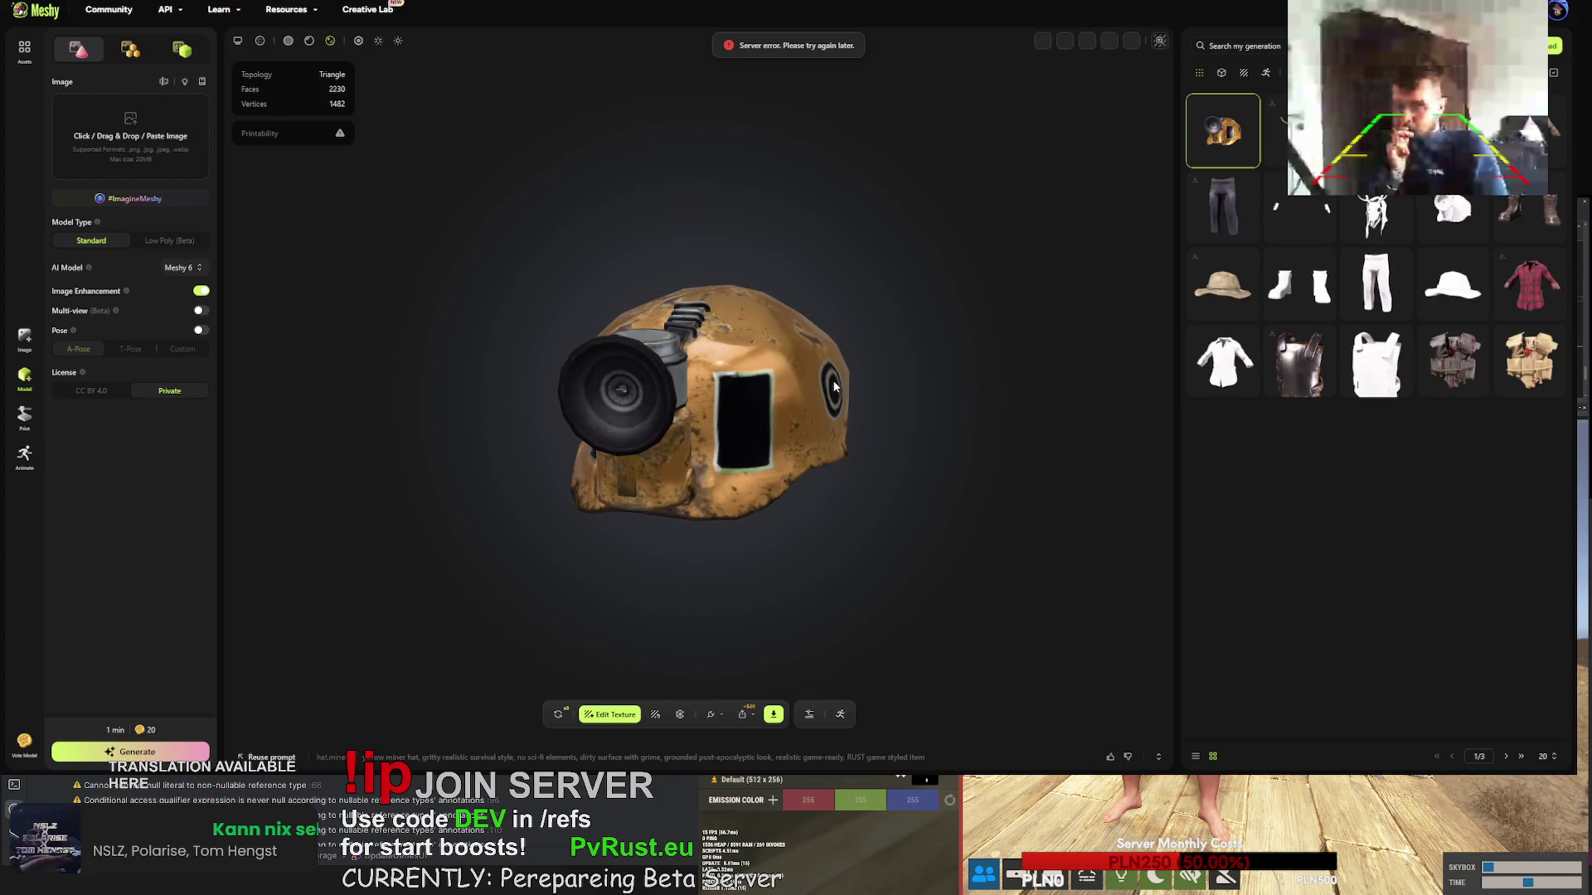
- Orbit the miner helmet and confirm its retry, then open the deer skull mask's download settings
mouse_move(978, 357)
mouse_down()
mouse_move(714, 444)
mouse_move(635, 421)
mouse_move(710, 384)
mouse_move(693, 425)
mouse_move(660, 410)
mouse_move(589, 425)
mouse_move(565, 371)
mouse_move(635, 505)
mouse_move(808, 430)
mouse_move(852, 455)
mouse_up()
scroll(710, 384, up, 3)
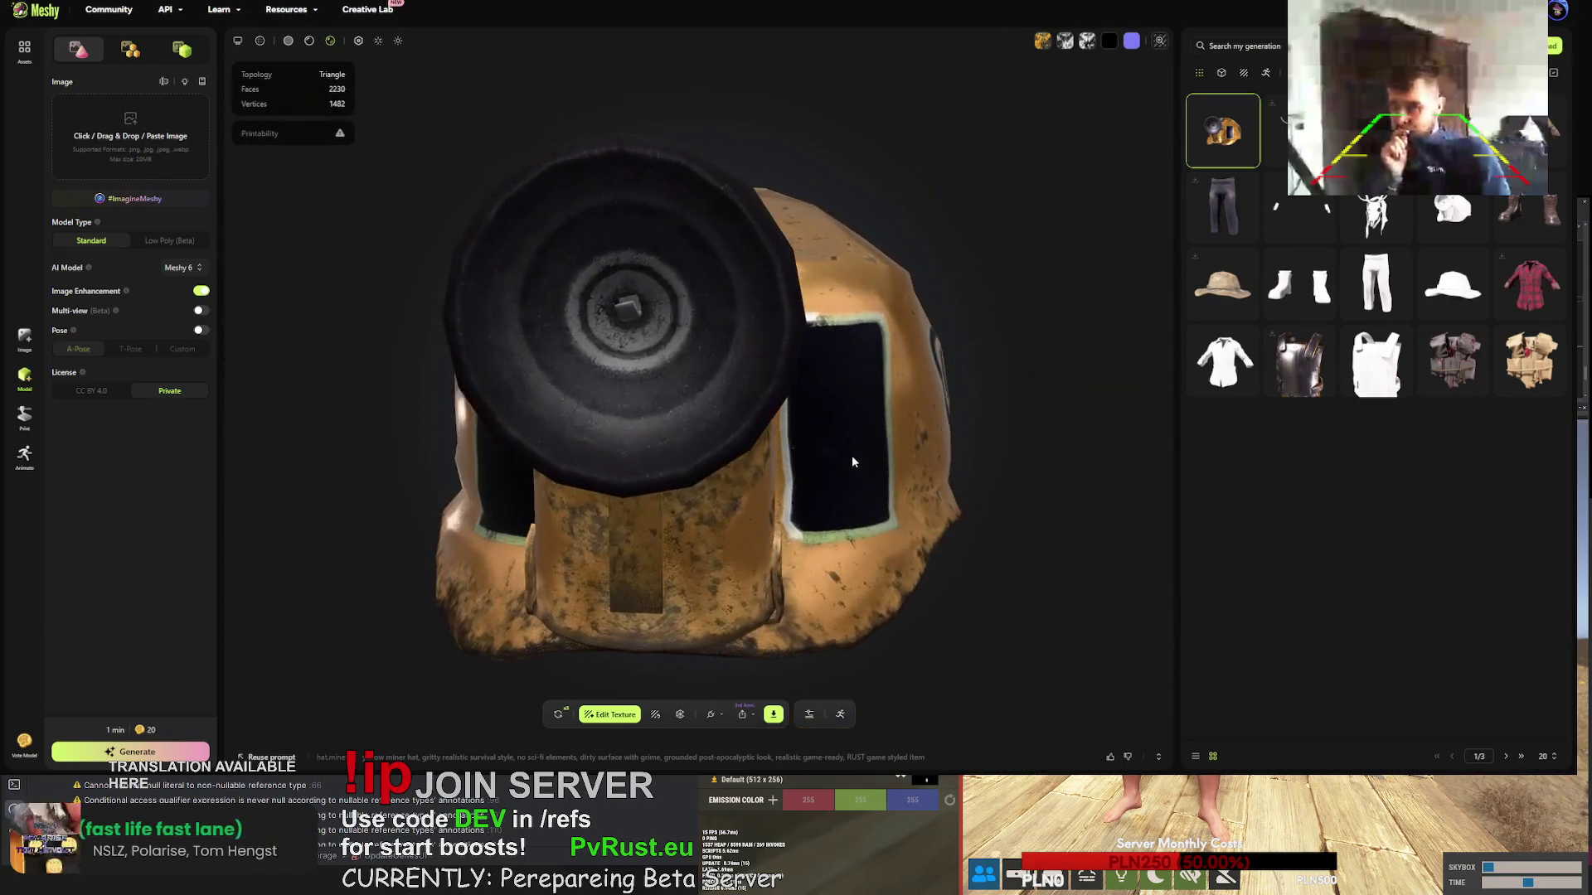
click(560, 718)
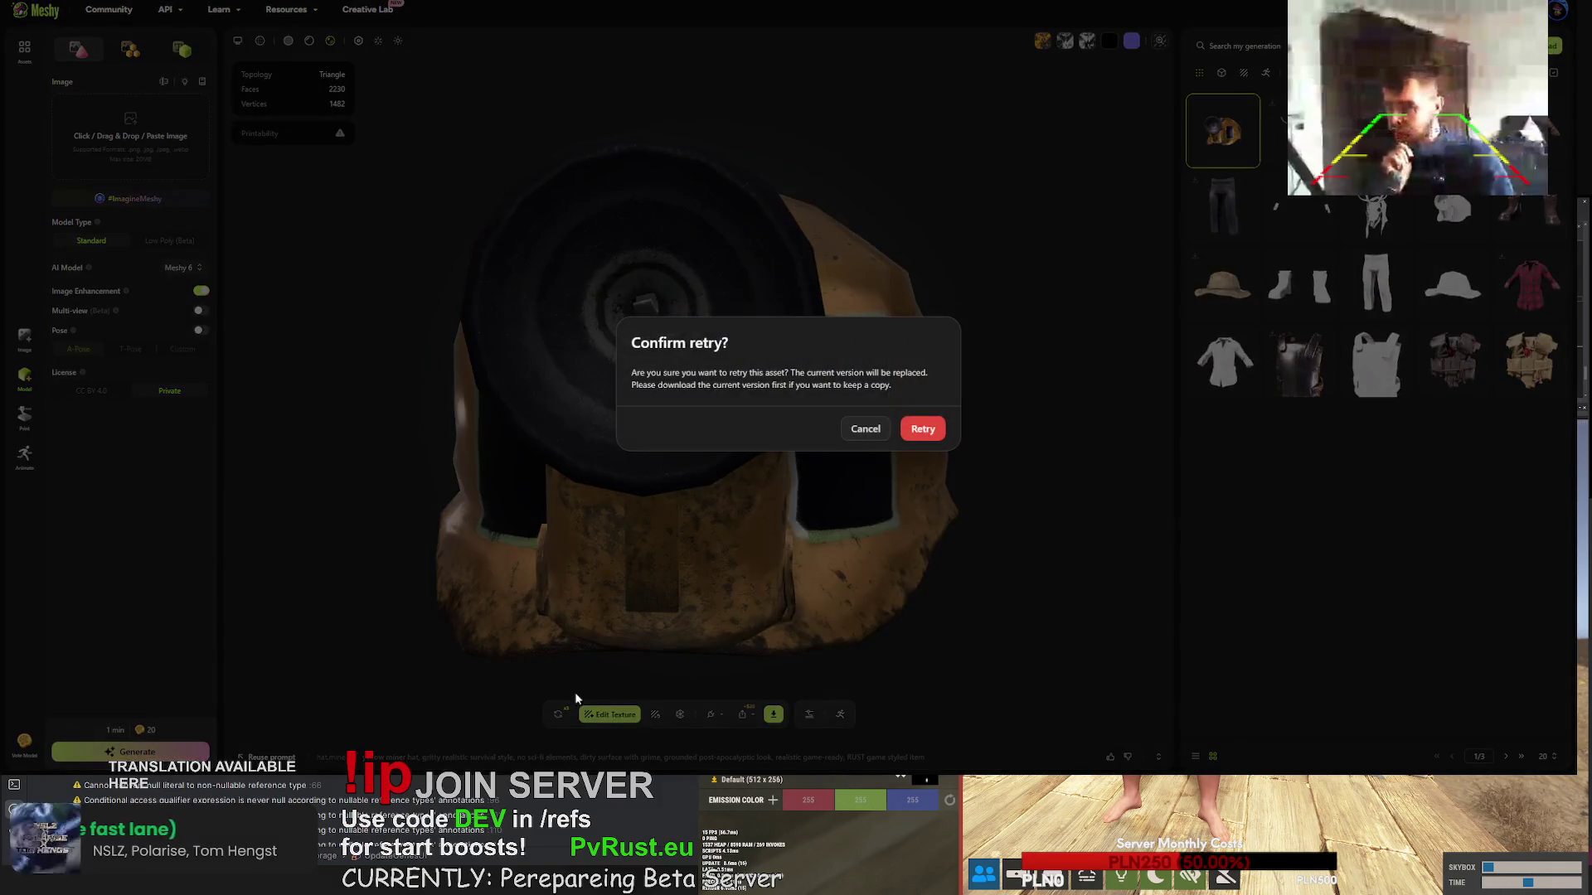
click(926, 435)
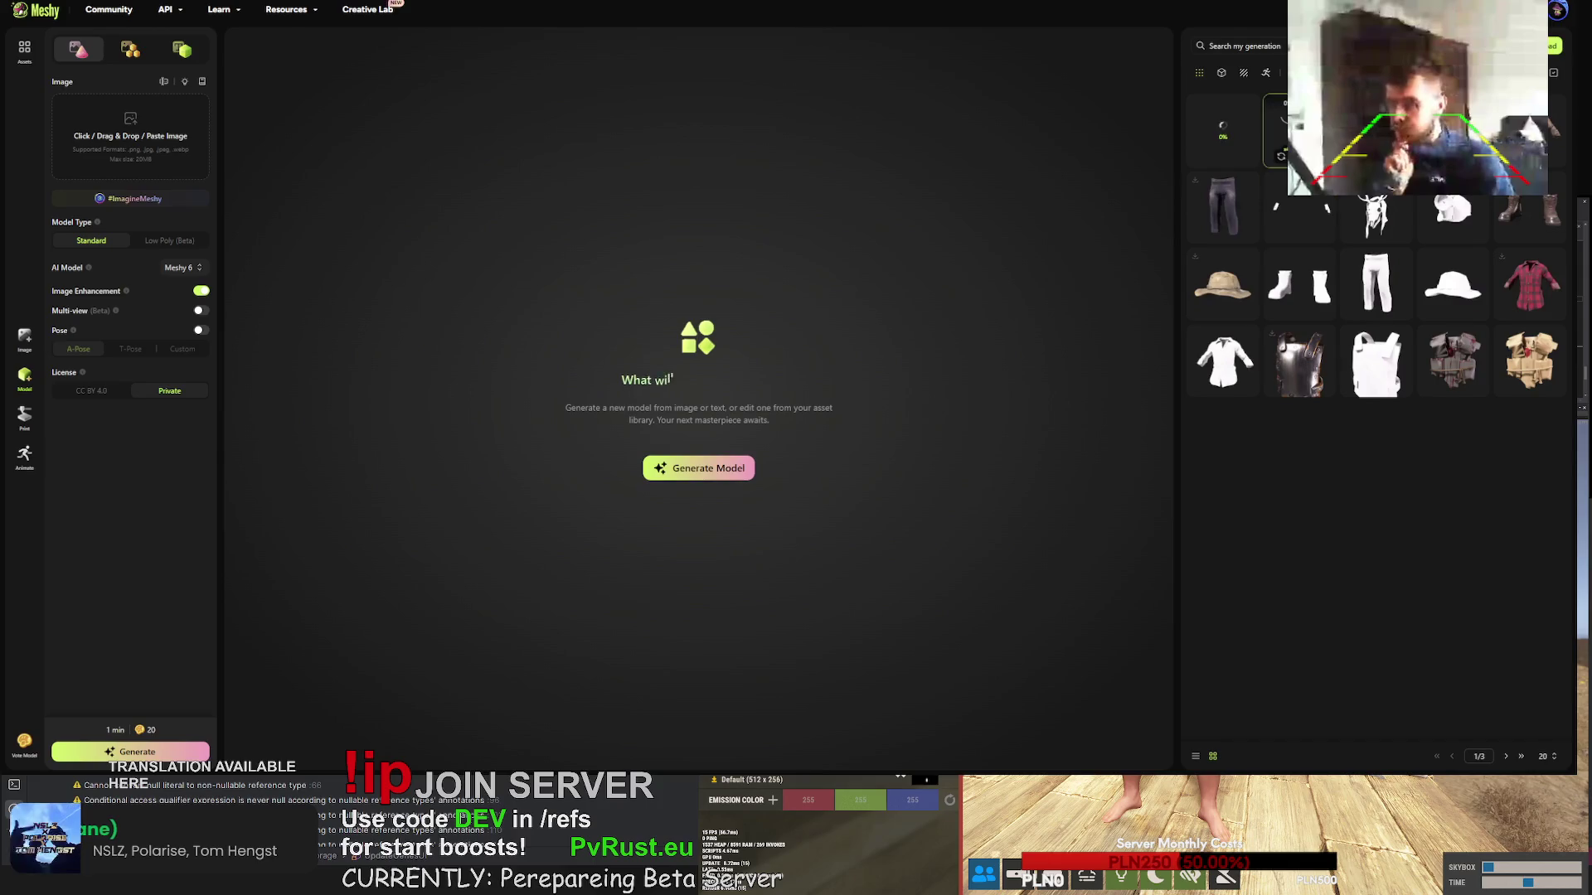
click(773, 716)
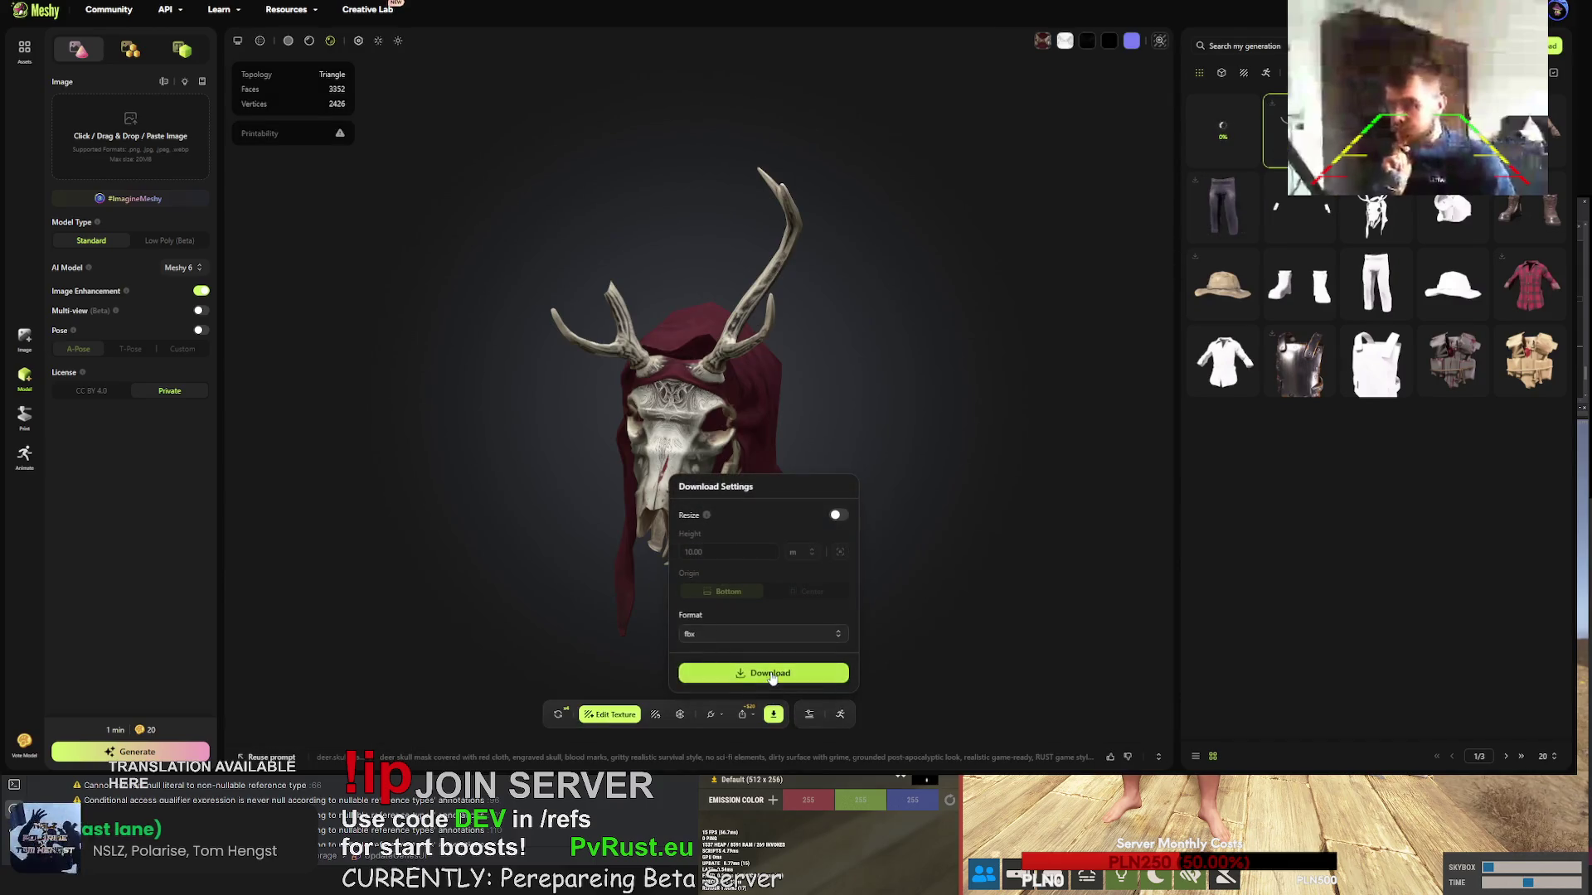
- Set the deer skull mask's export format to fbx and download it, then select the shirt
click(770, 669)
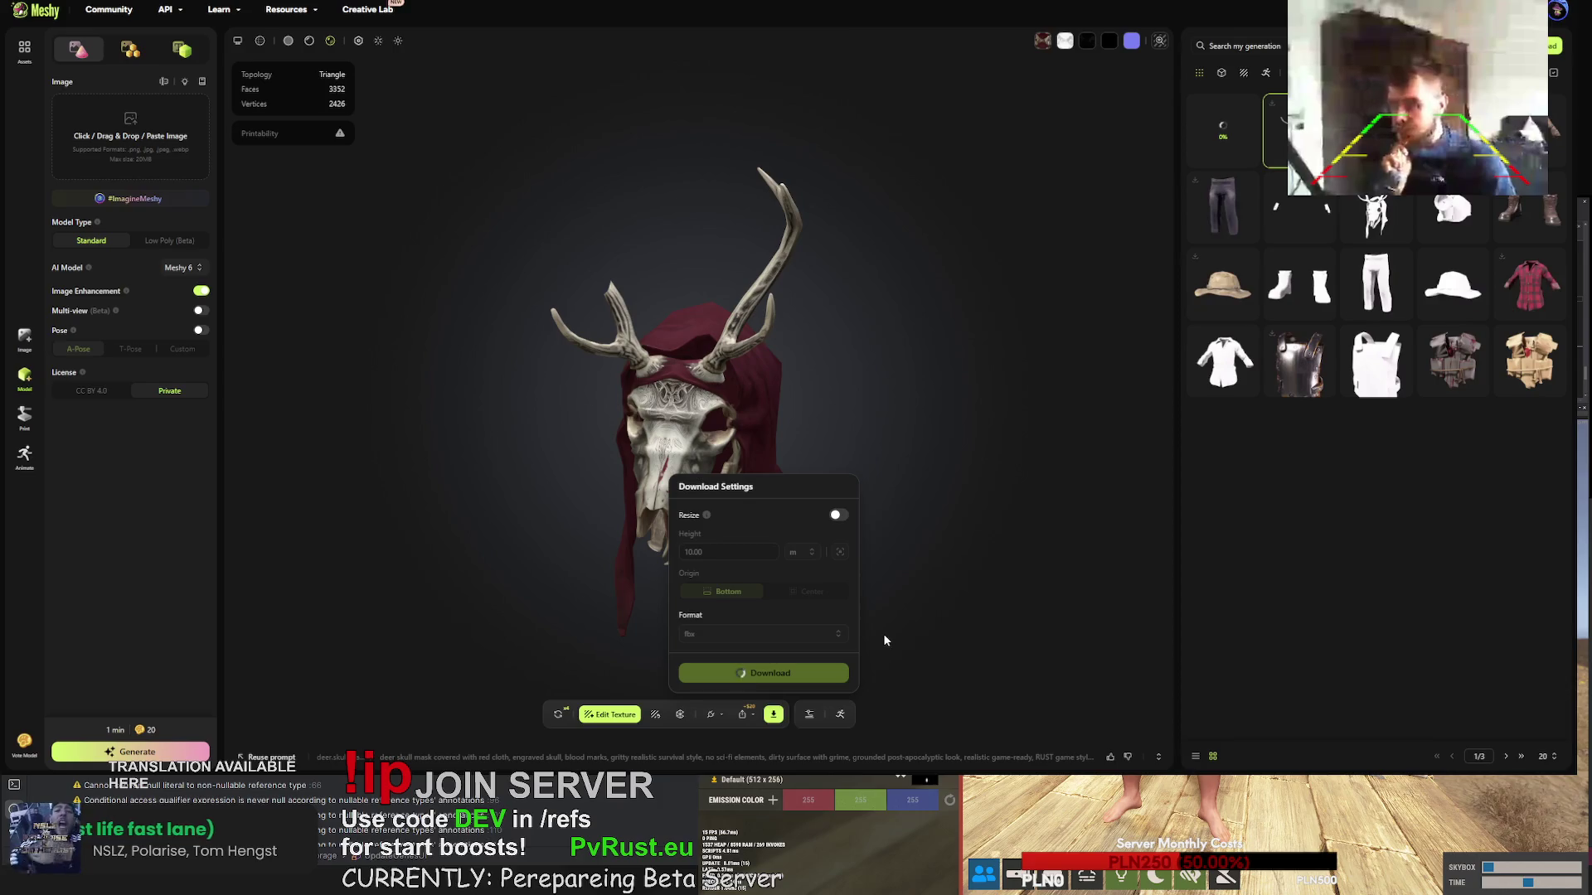
click(770, 631)
click(743, 554)
click(737, 632)
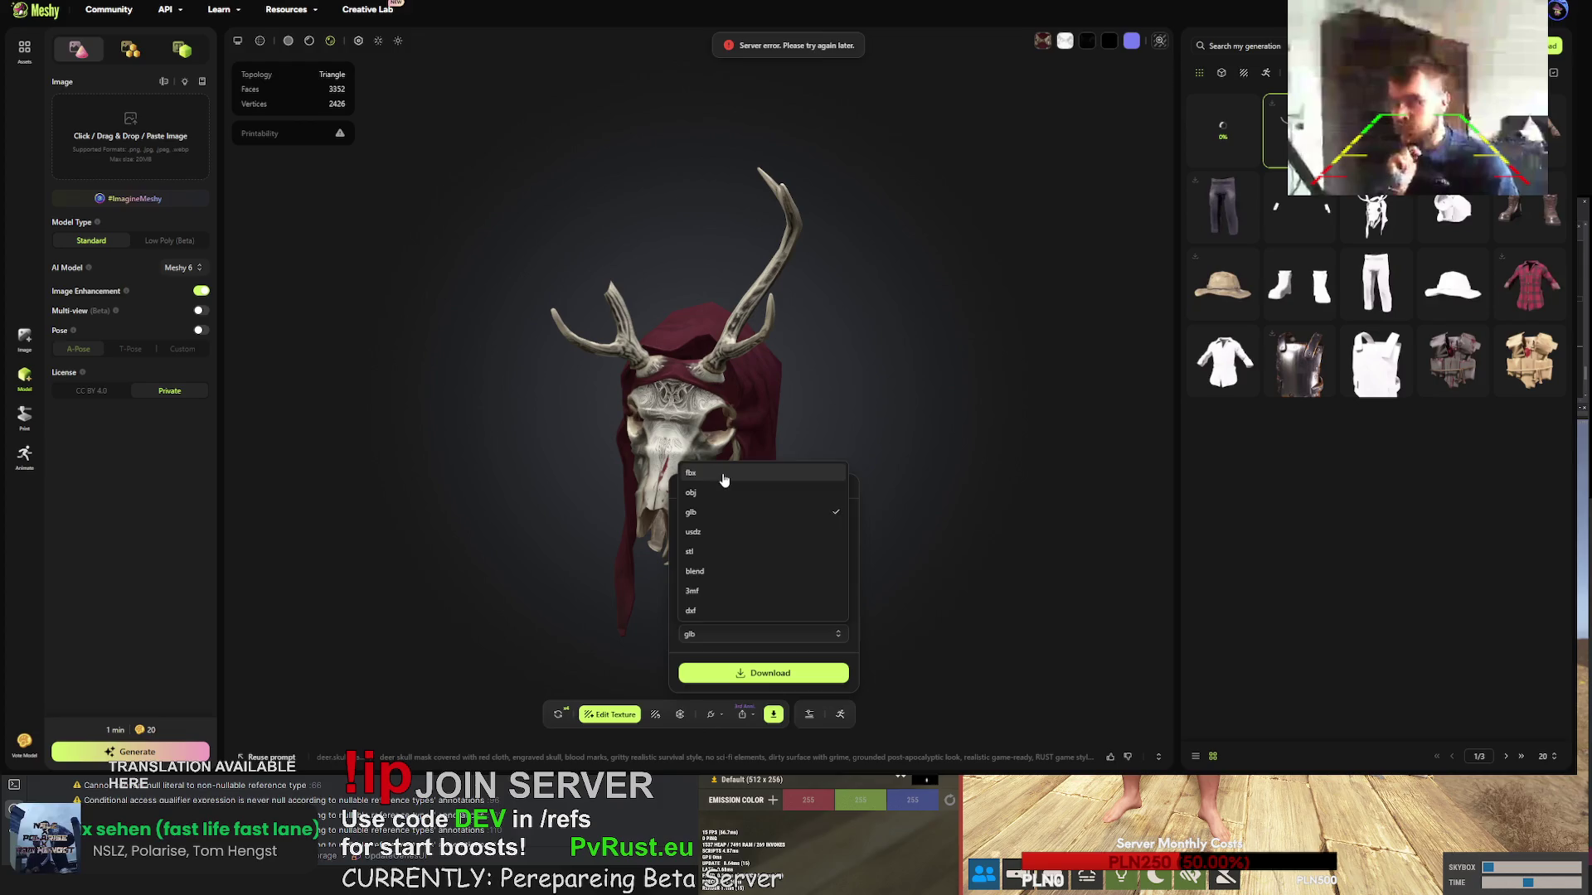
click(724, 475)
click(777, 673)
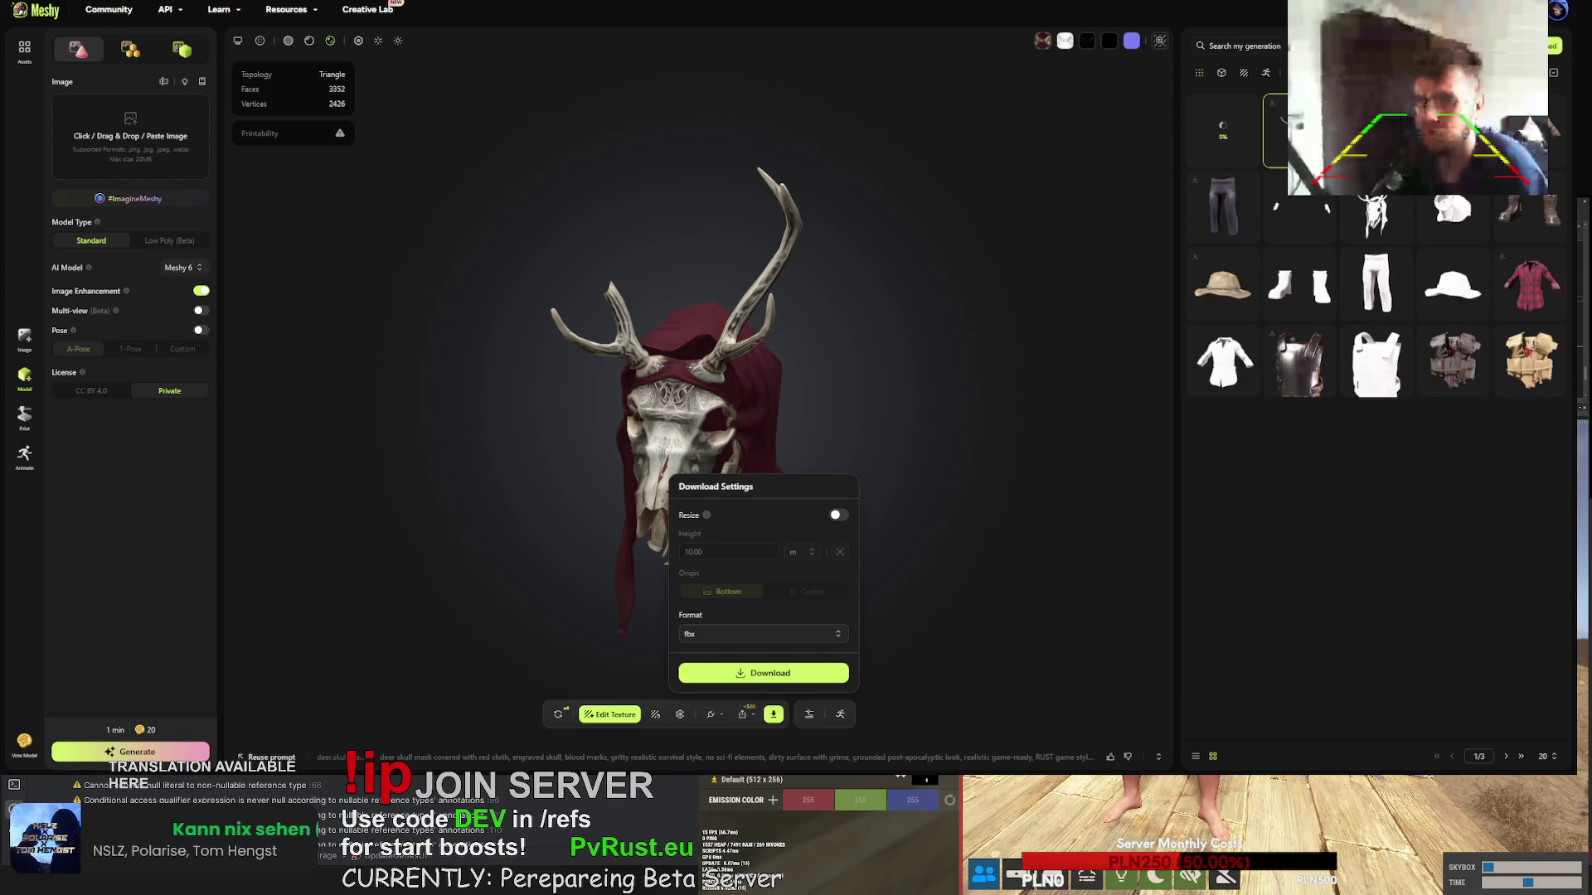
click(1530, 131)
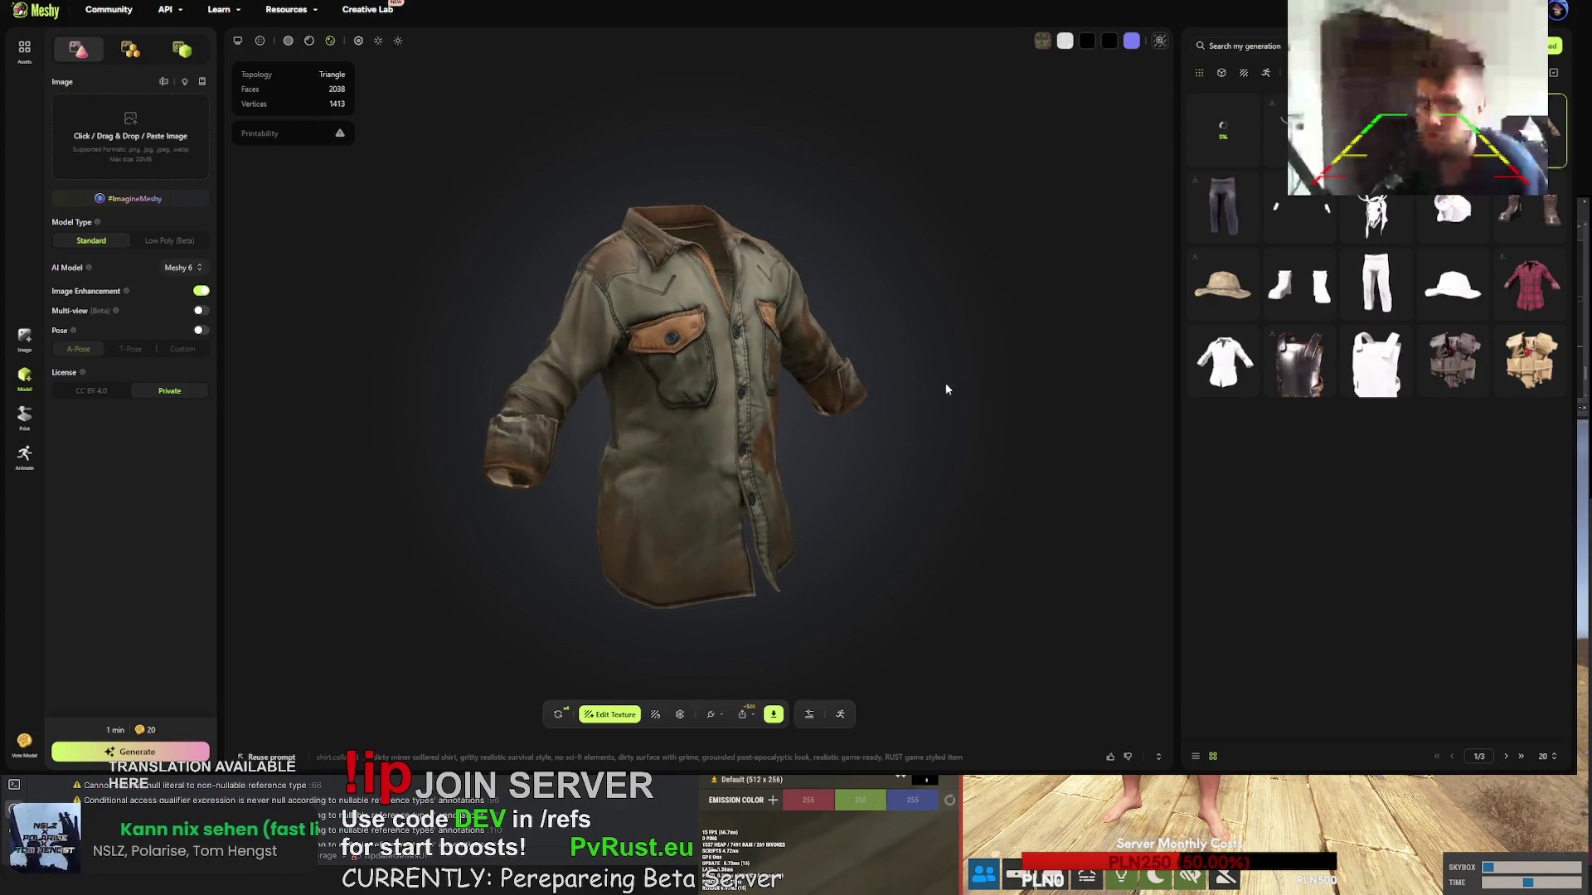
- Orbit the shirt to view it from above, then reselect the deer skull mask and download it
mouse_move(877, 377)
mouse_down()
mouse_move(816, 355)
mouse_move(801, 274)
mouse_move(790, 378)
mouse_move(800, 356)
mouse_up()
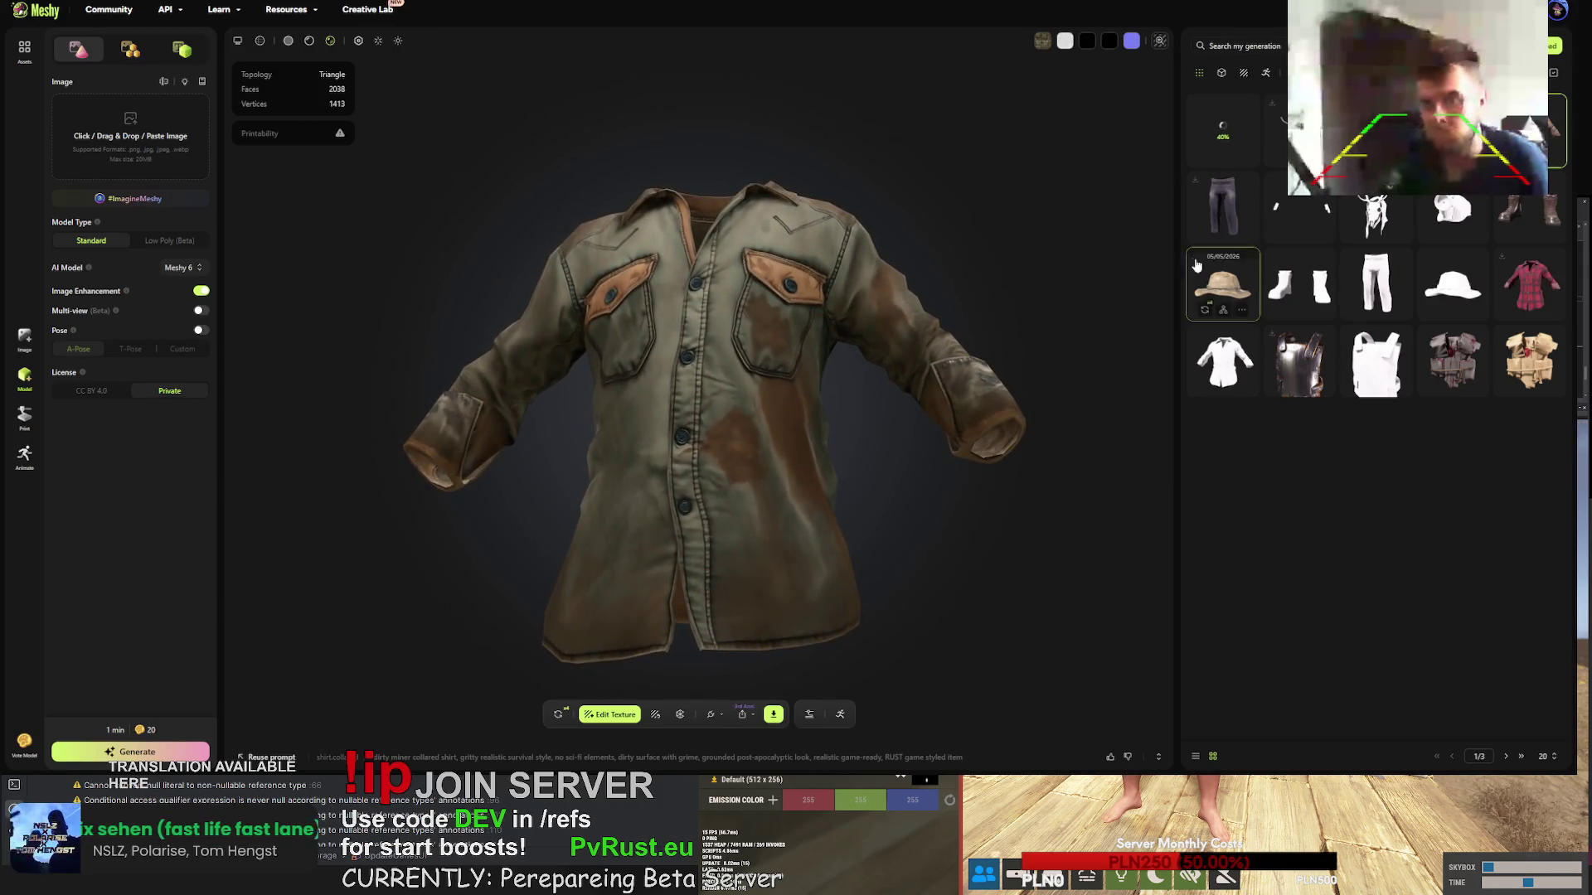
mouse_move(1232, 106)
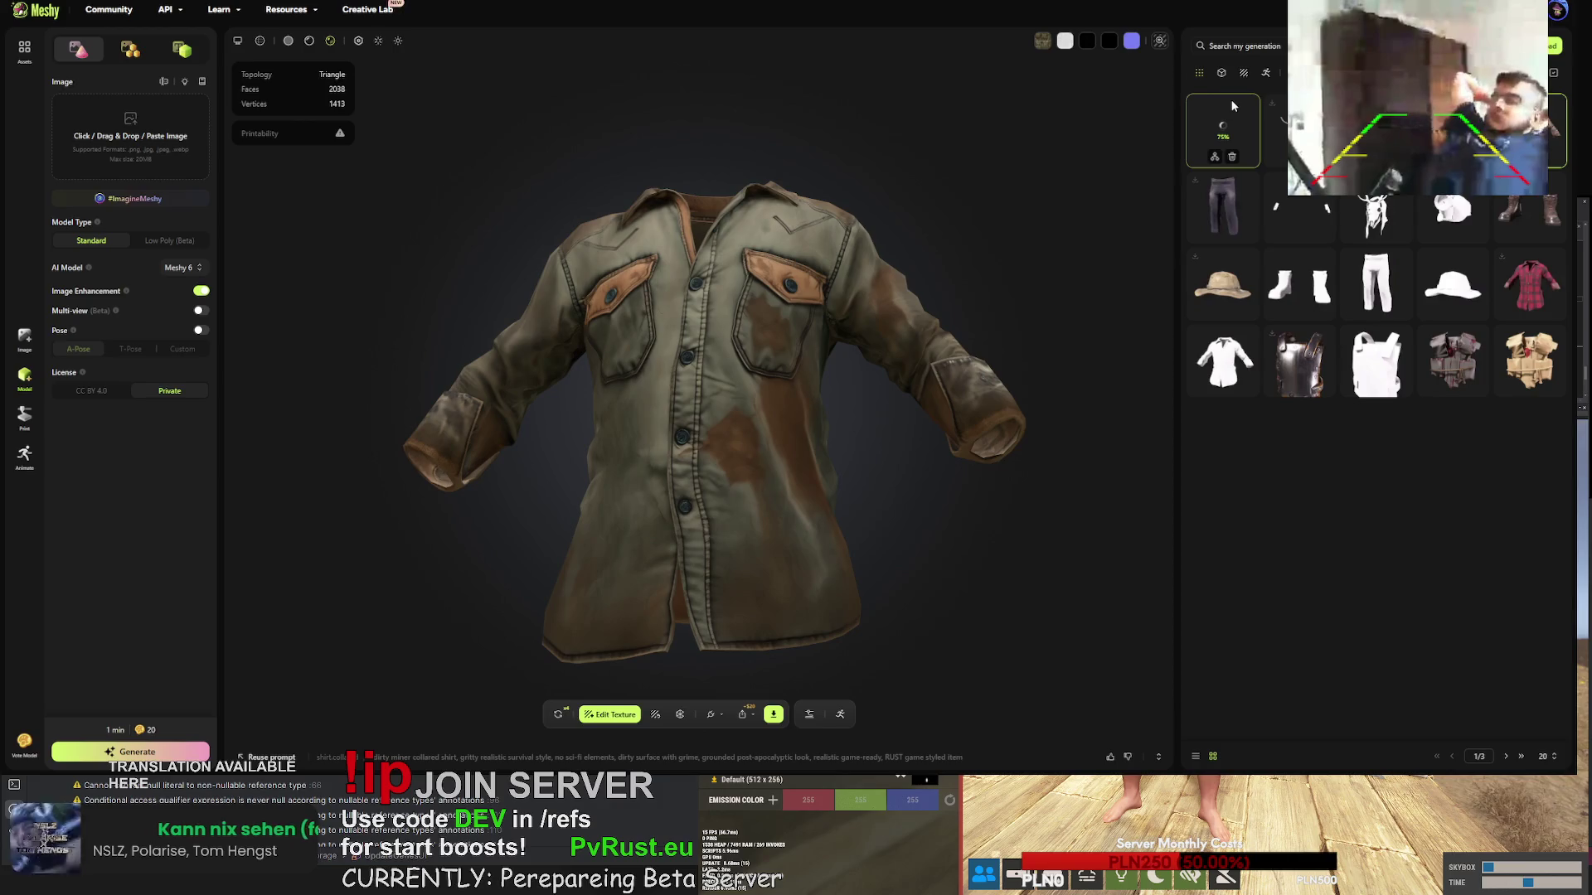
click(1300, 132)
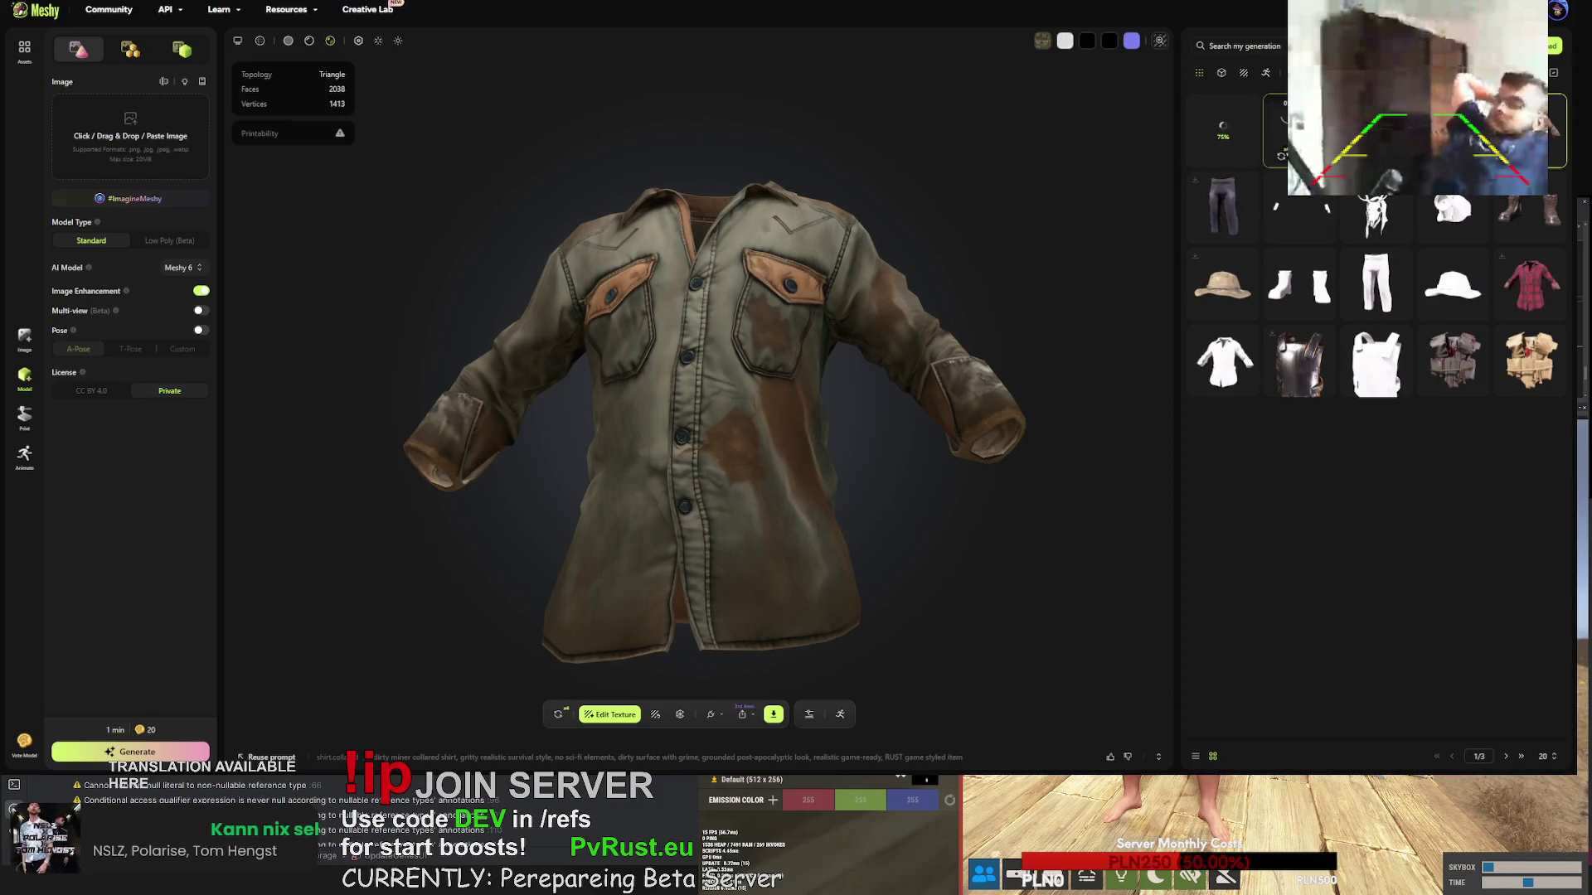
click(774, 714)
click(763, 671)
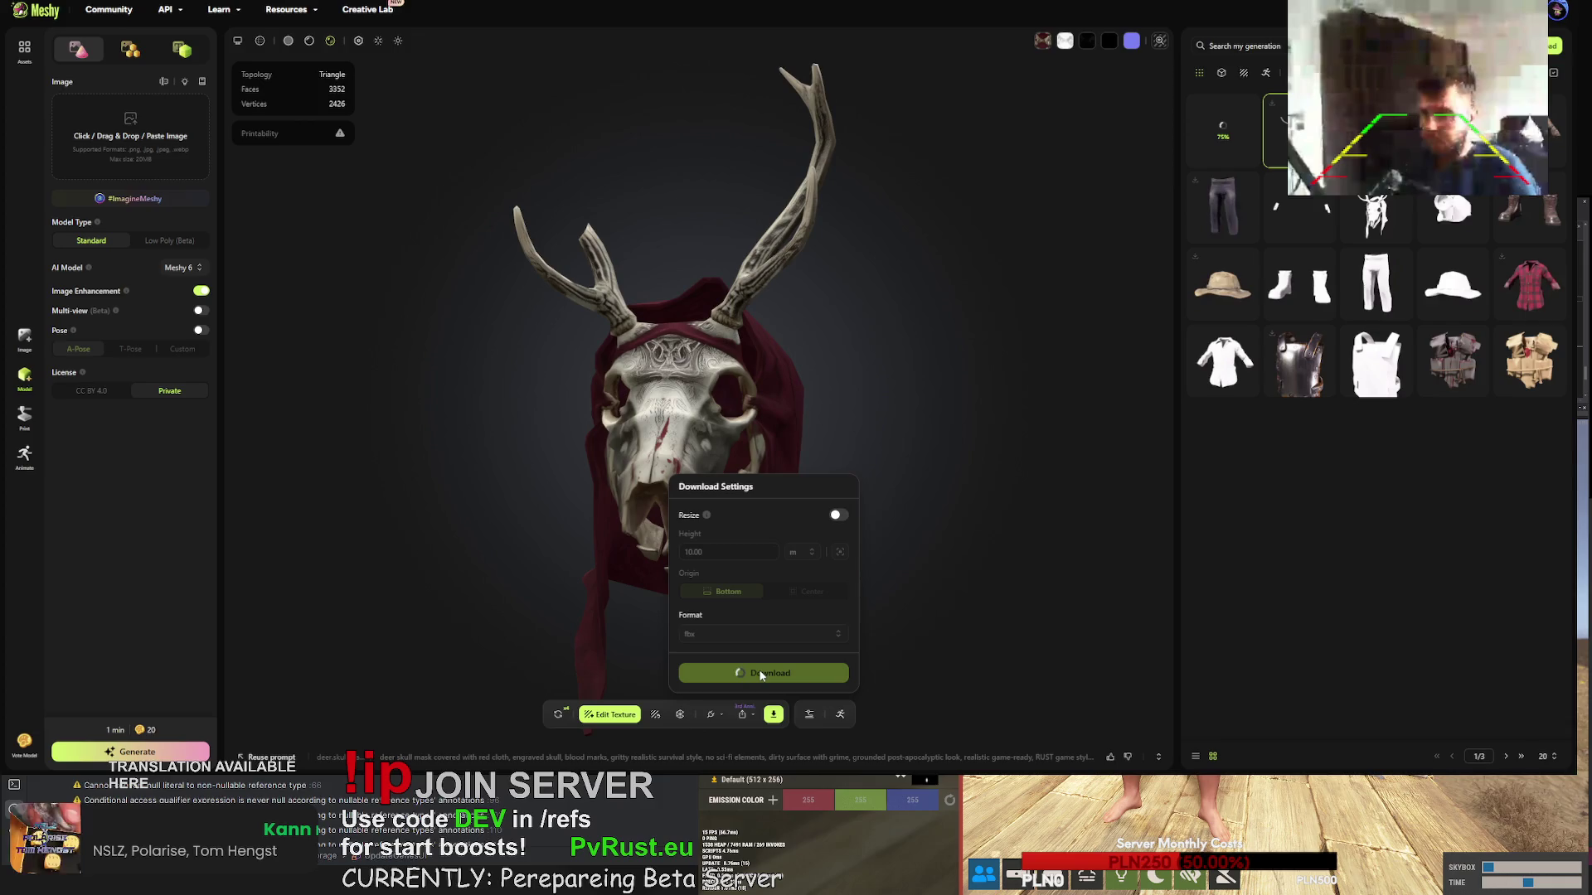
- Reload the page with F5 and retry downloading the deer skull mask
click(787, 672)
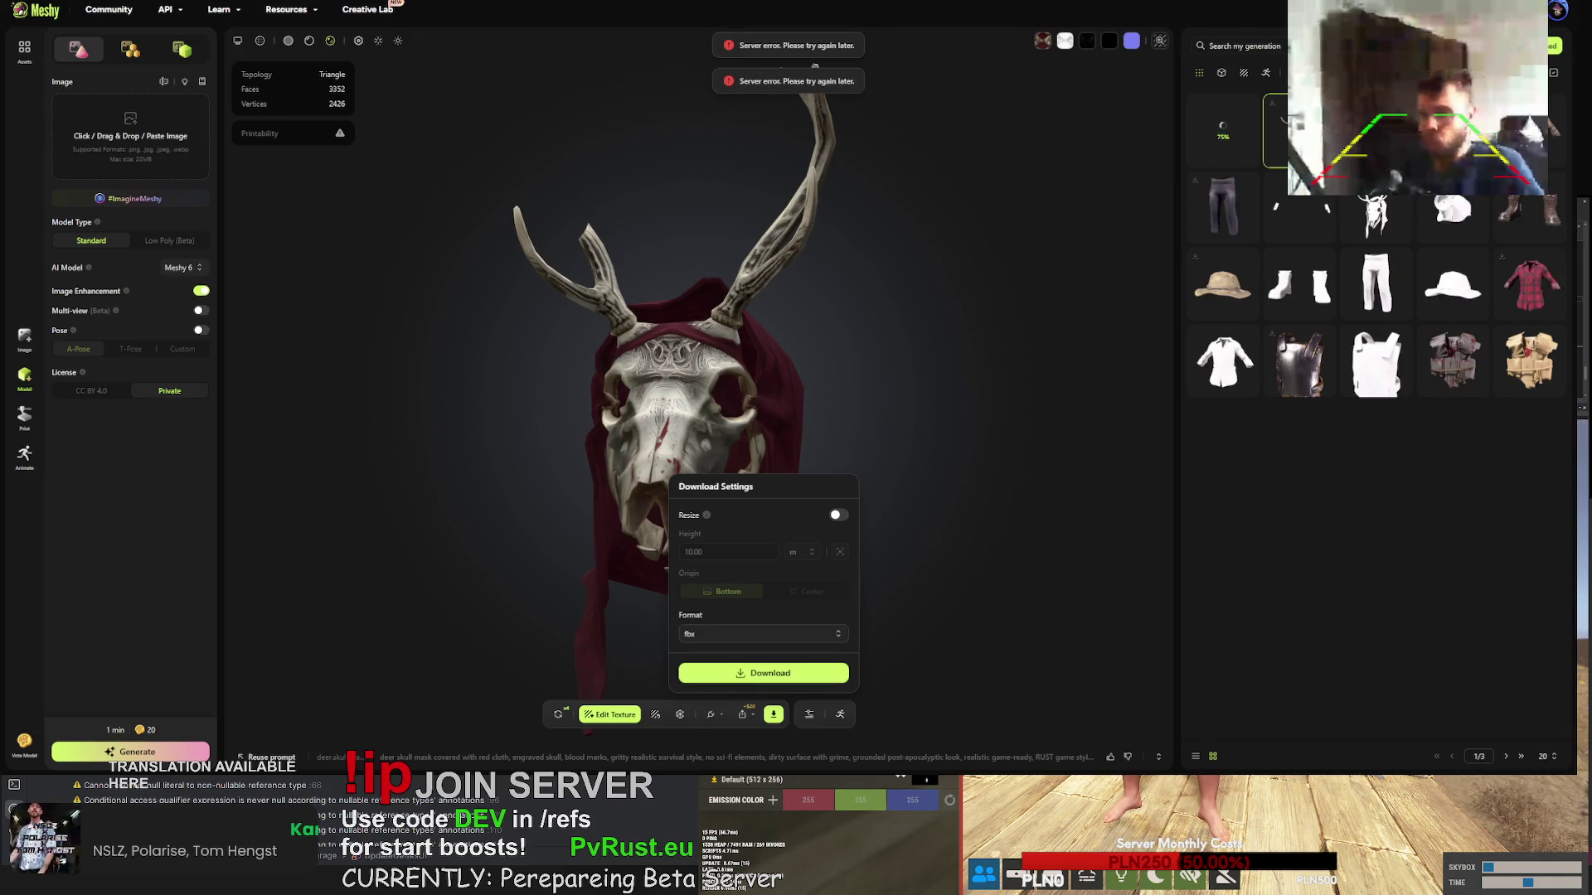
key(F5)
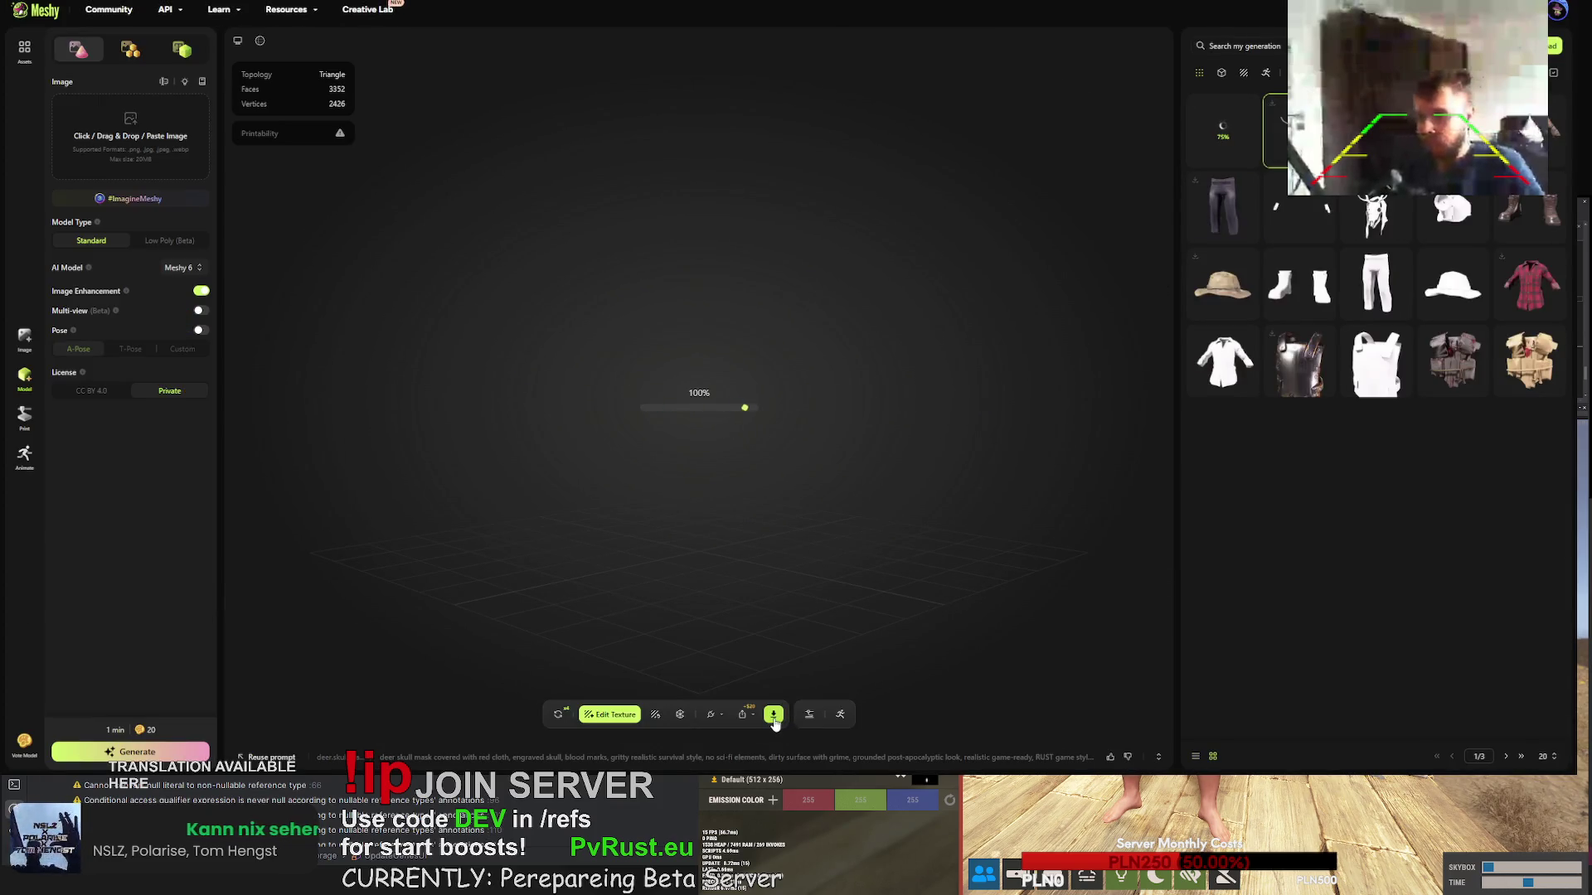
click(774, 714)
click(774, 674)
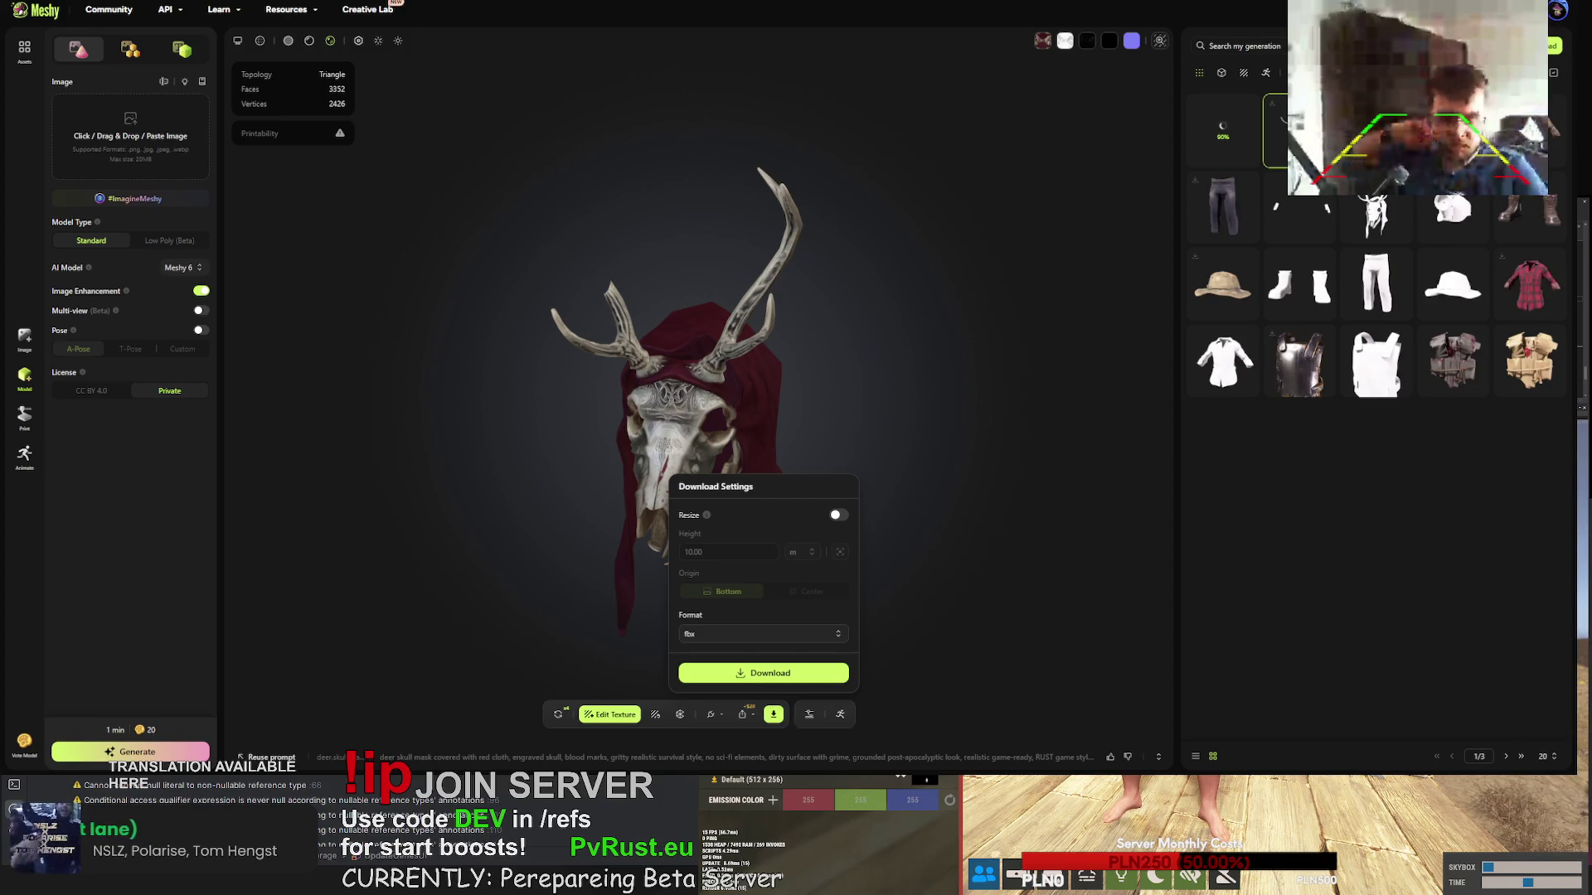
- Select the shirt generation and start its FBX download
click(1529, 131)
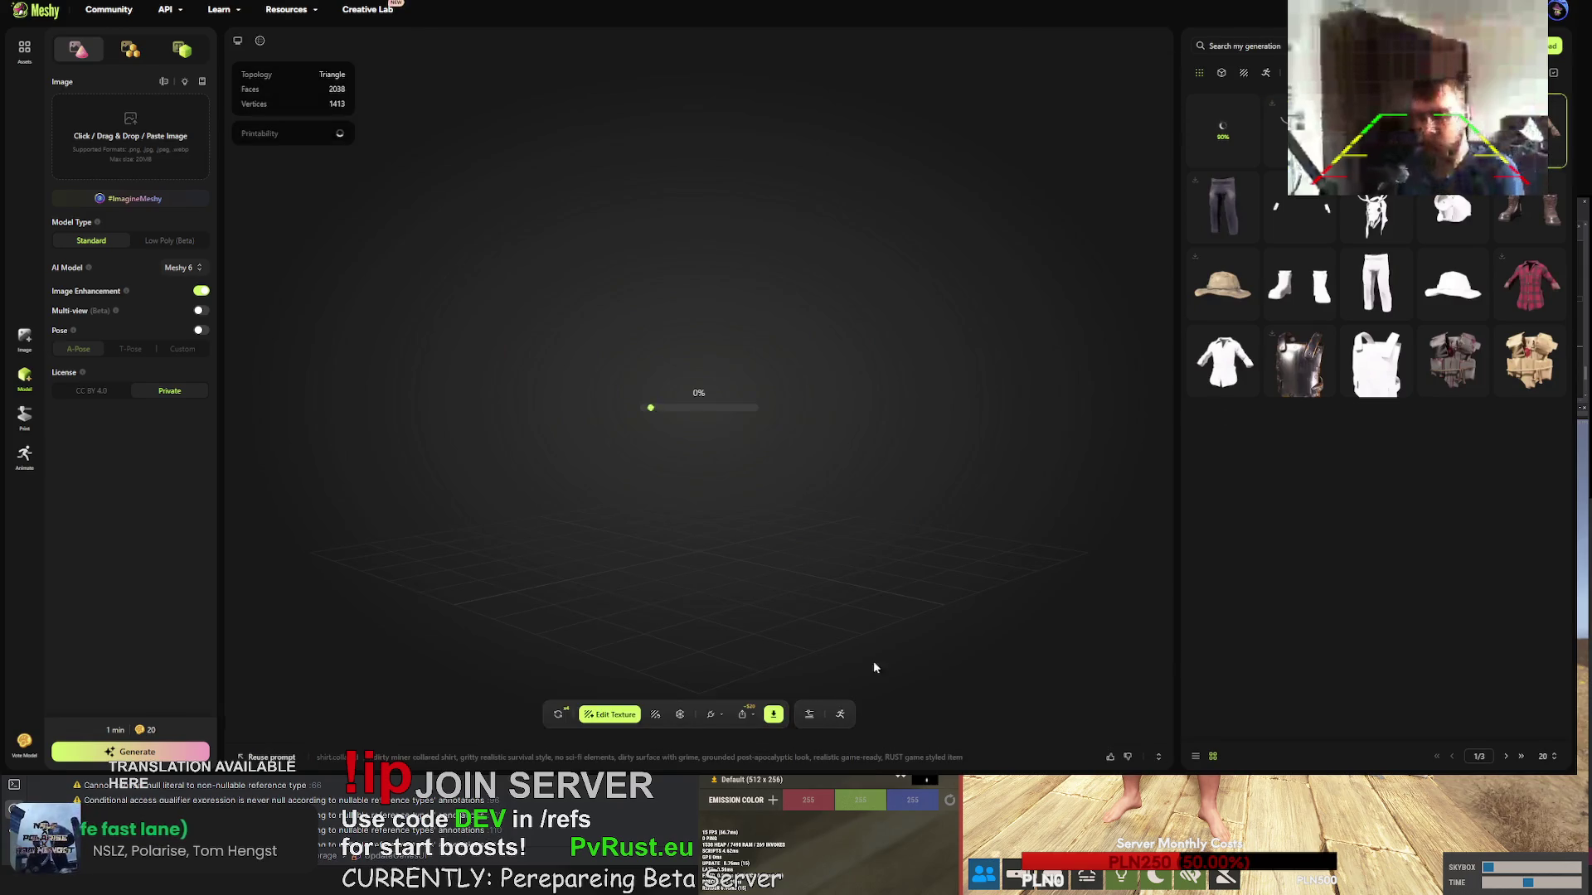
click(770, 718)
click(764, 674)
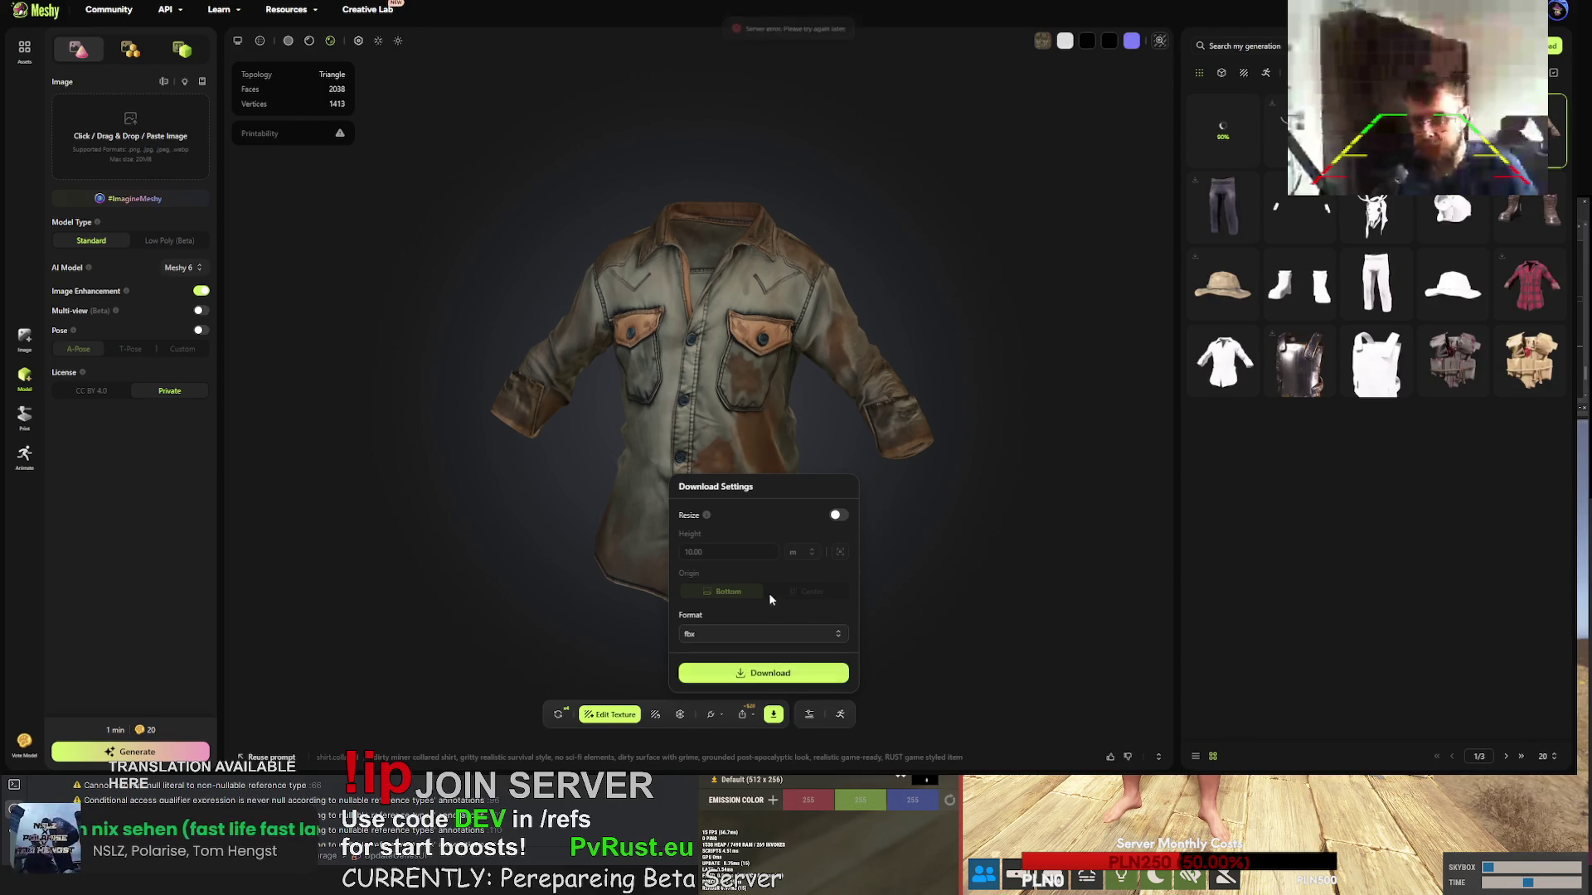
- Dismiss the shirt's Download Settings and select the generation still in progress
click(967, 570)
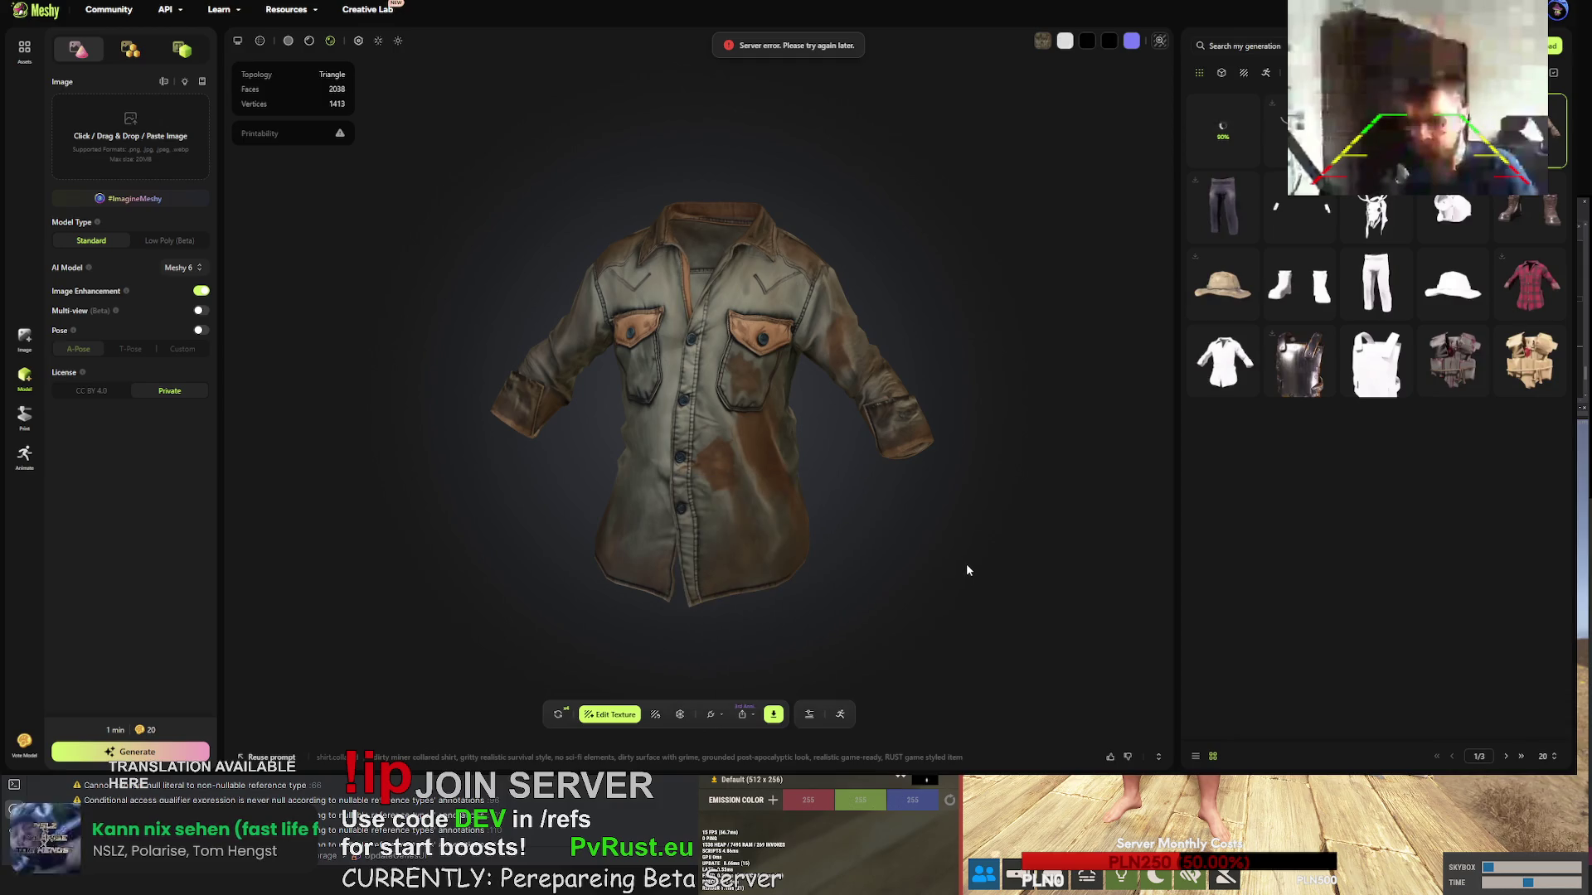
click(1232, 127)
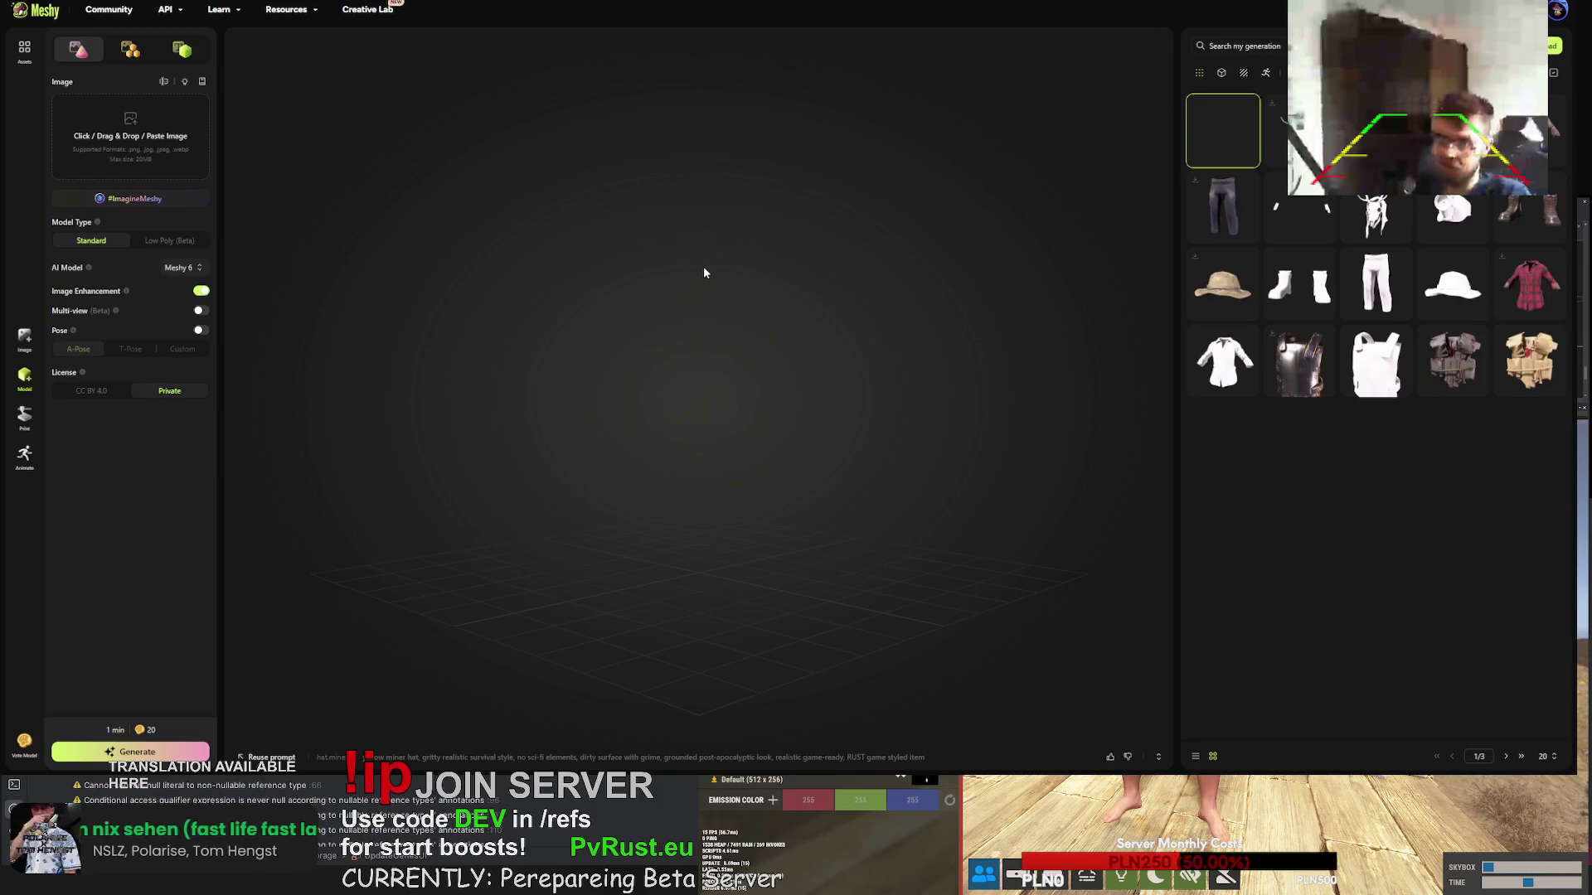
- Orbit and zoom the gold miner helmet, then confirm a free retry to regenerate it
mouse_move(835, 256)
mouse_down()
mouse_move(653, 301)
mouse_move(390, 280)
mouse_move(604, 313)
mouse_move(585, 317)
mouse_up()
scroll(653, 383, up, 3)
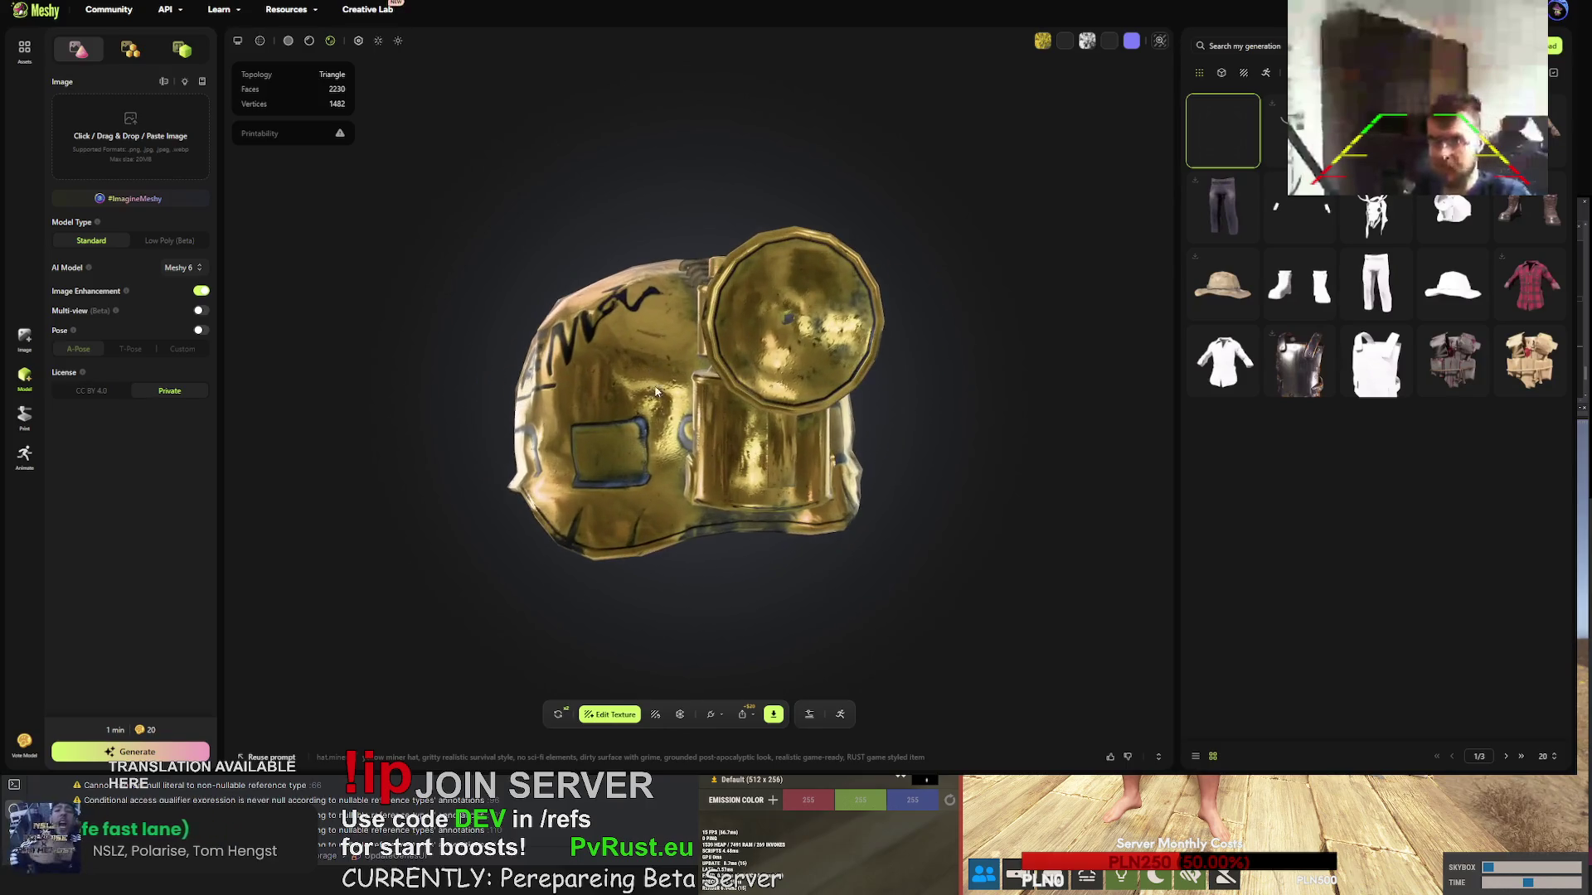
click(560, 716)
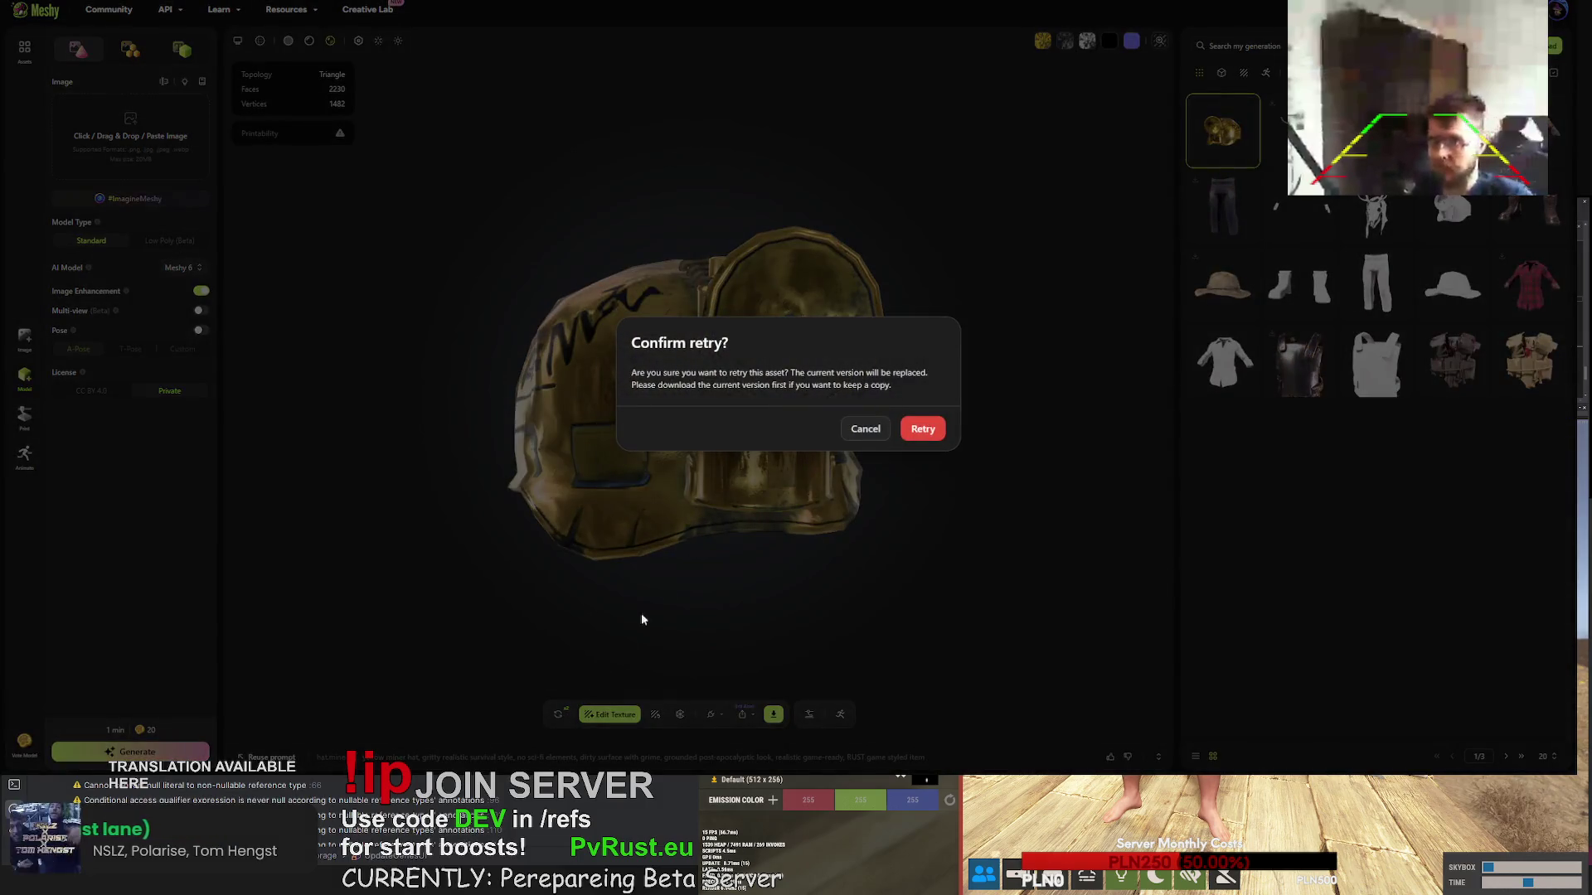
click(924, 429)
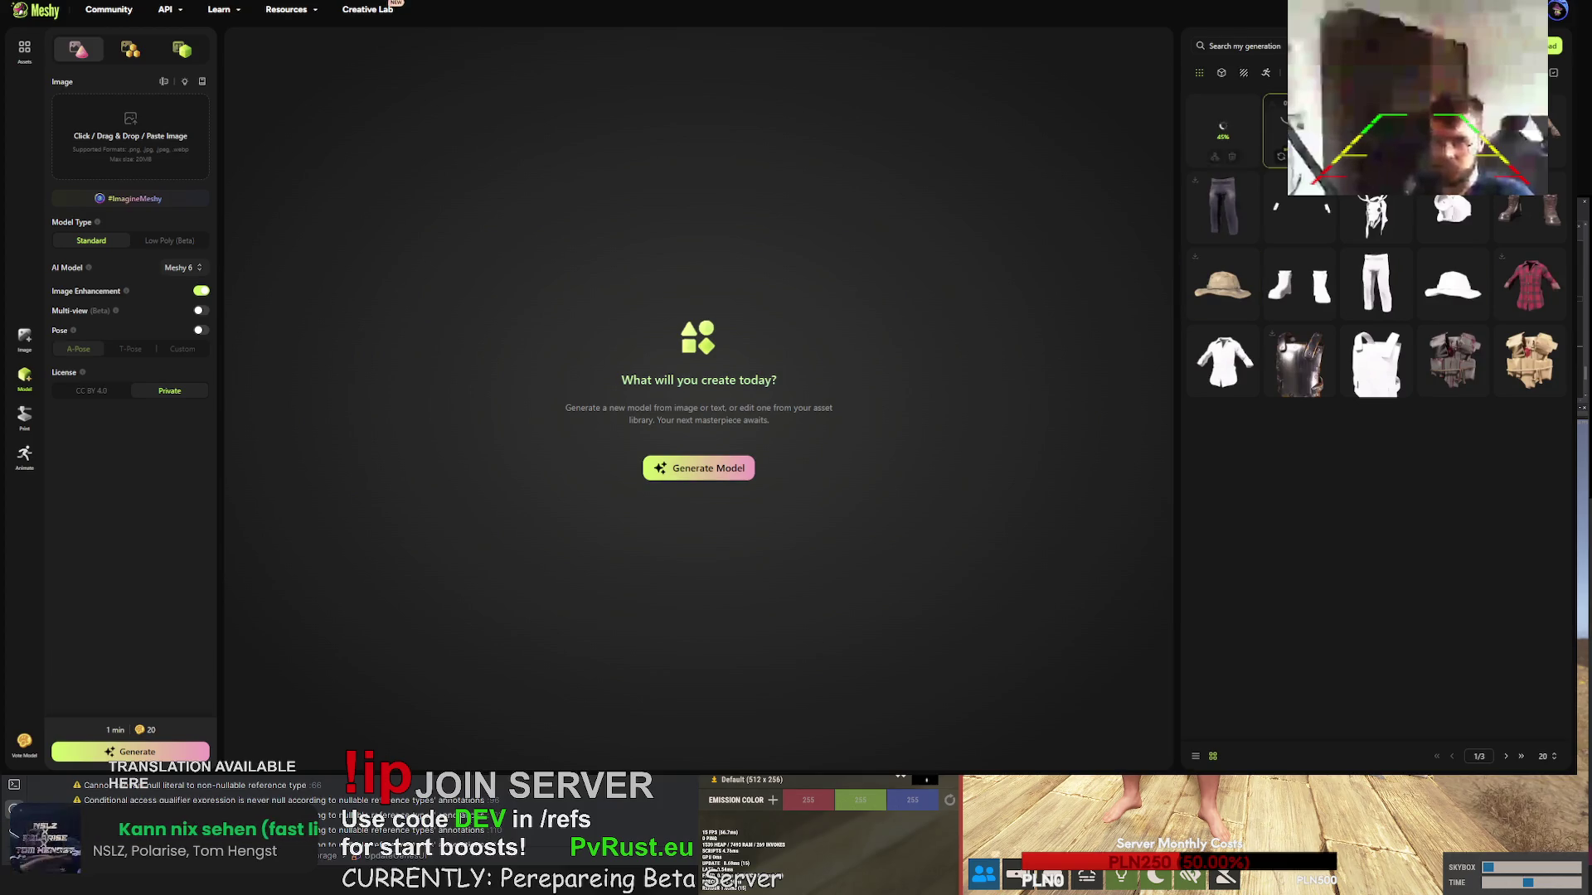
- Download the deer skull mask again, dismiss the popup, and select the untextured gloves
click(1300, 131)
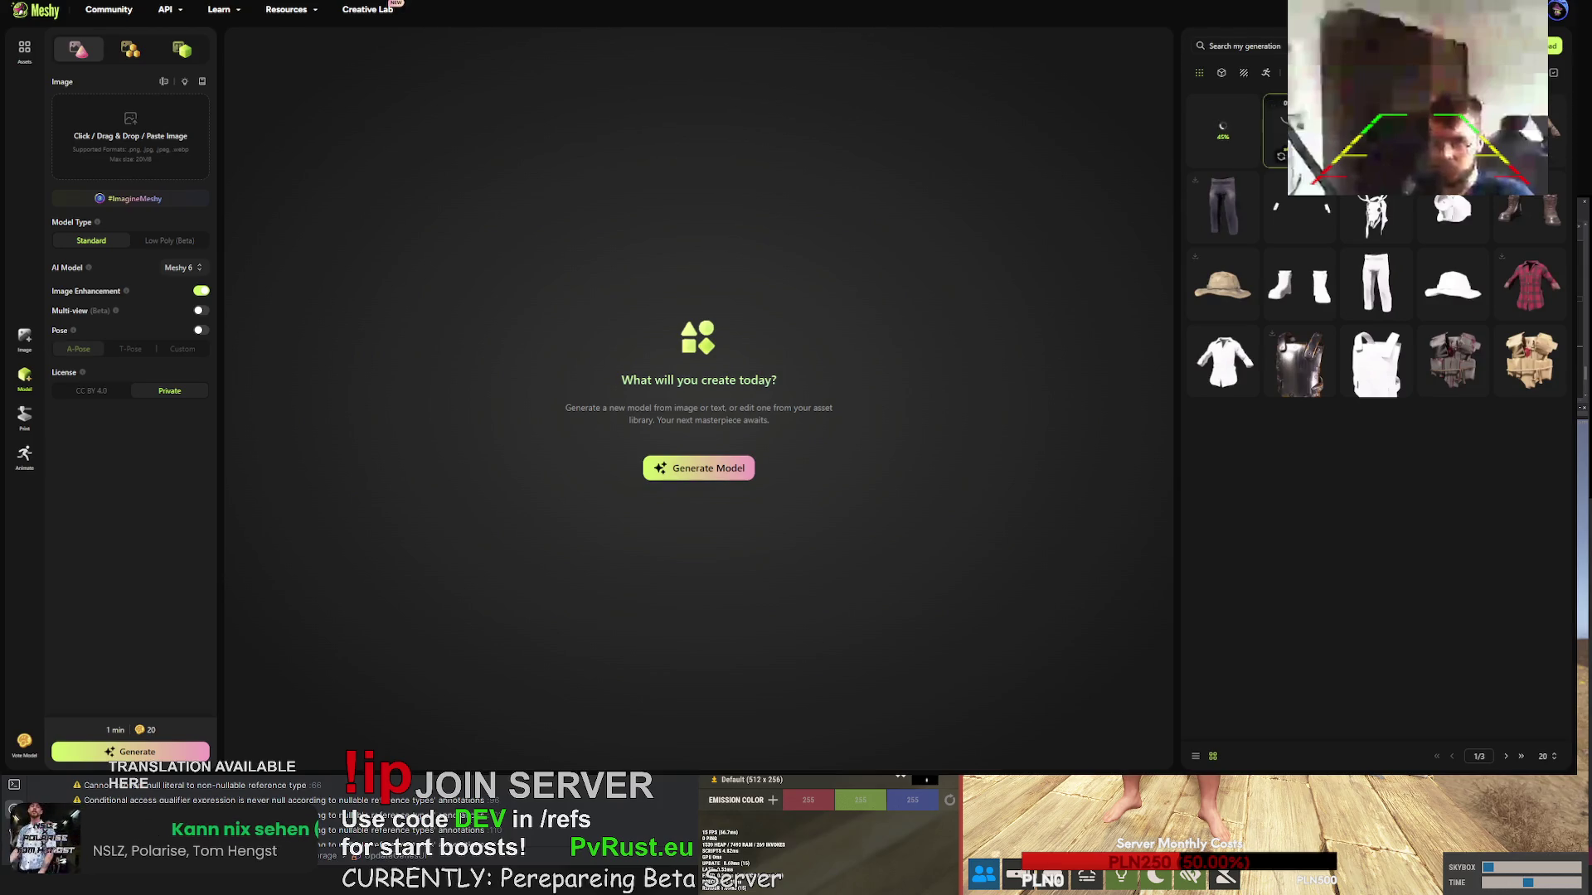
click(773, 714)
click(753, 674)
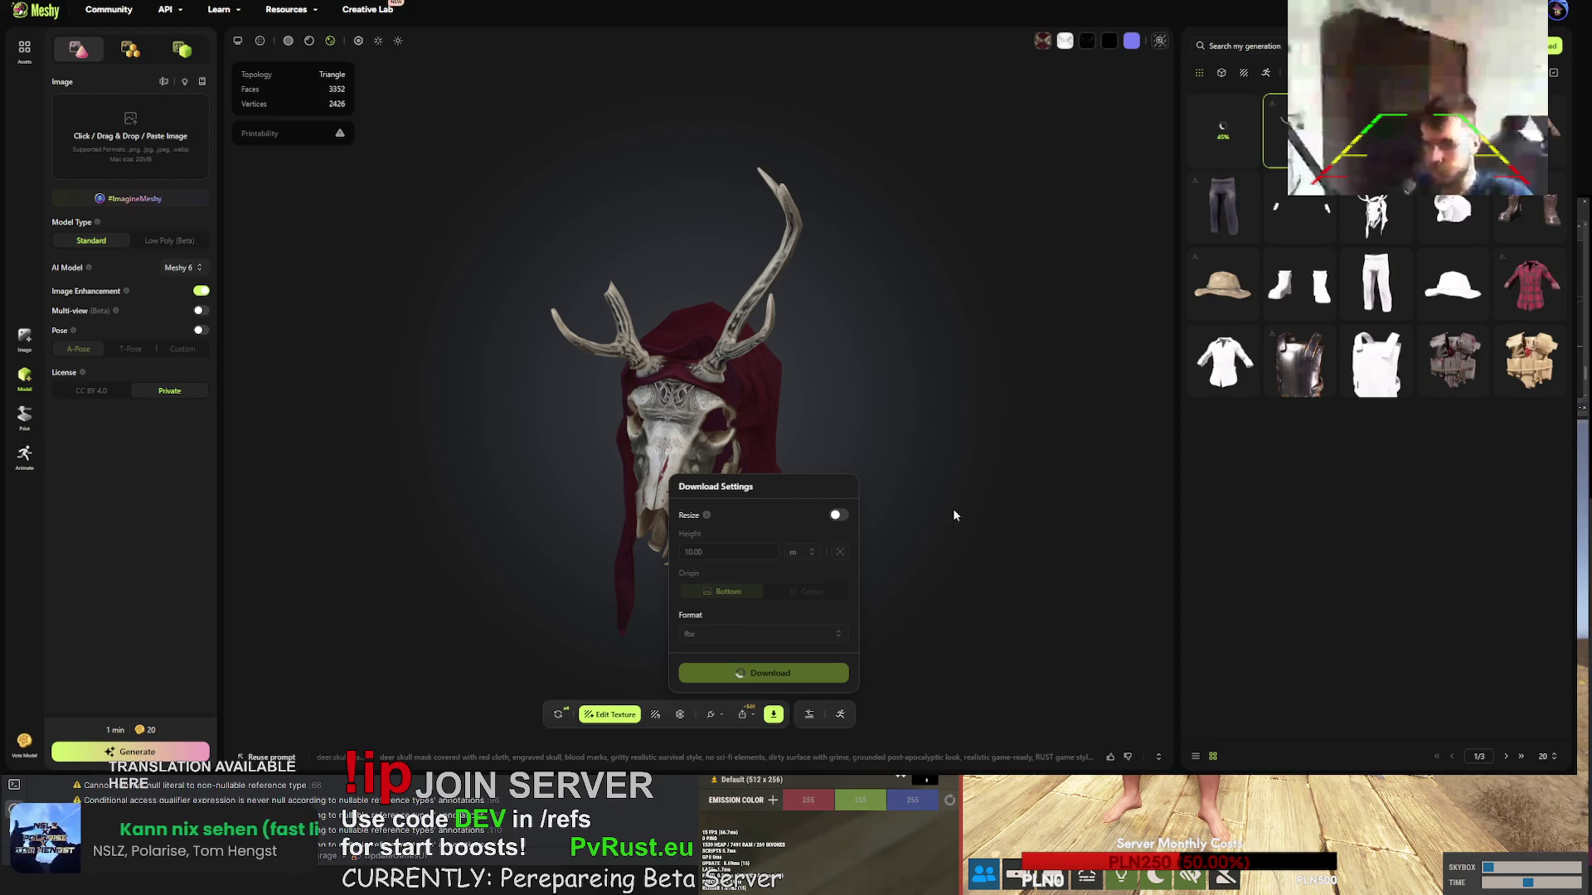
click(961, 511)
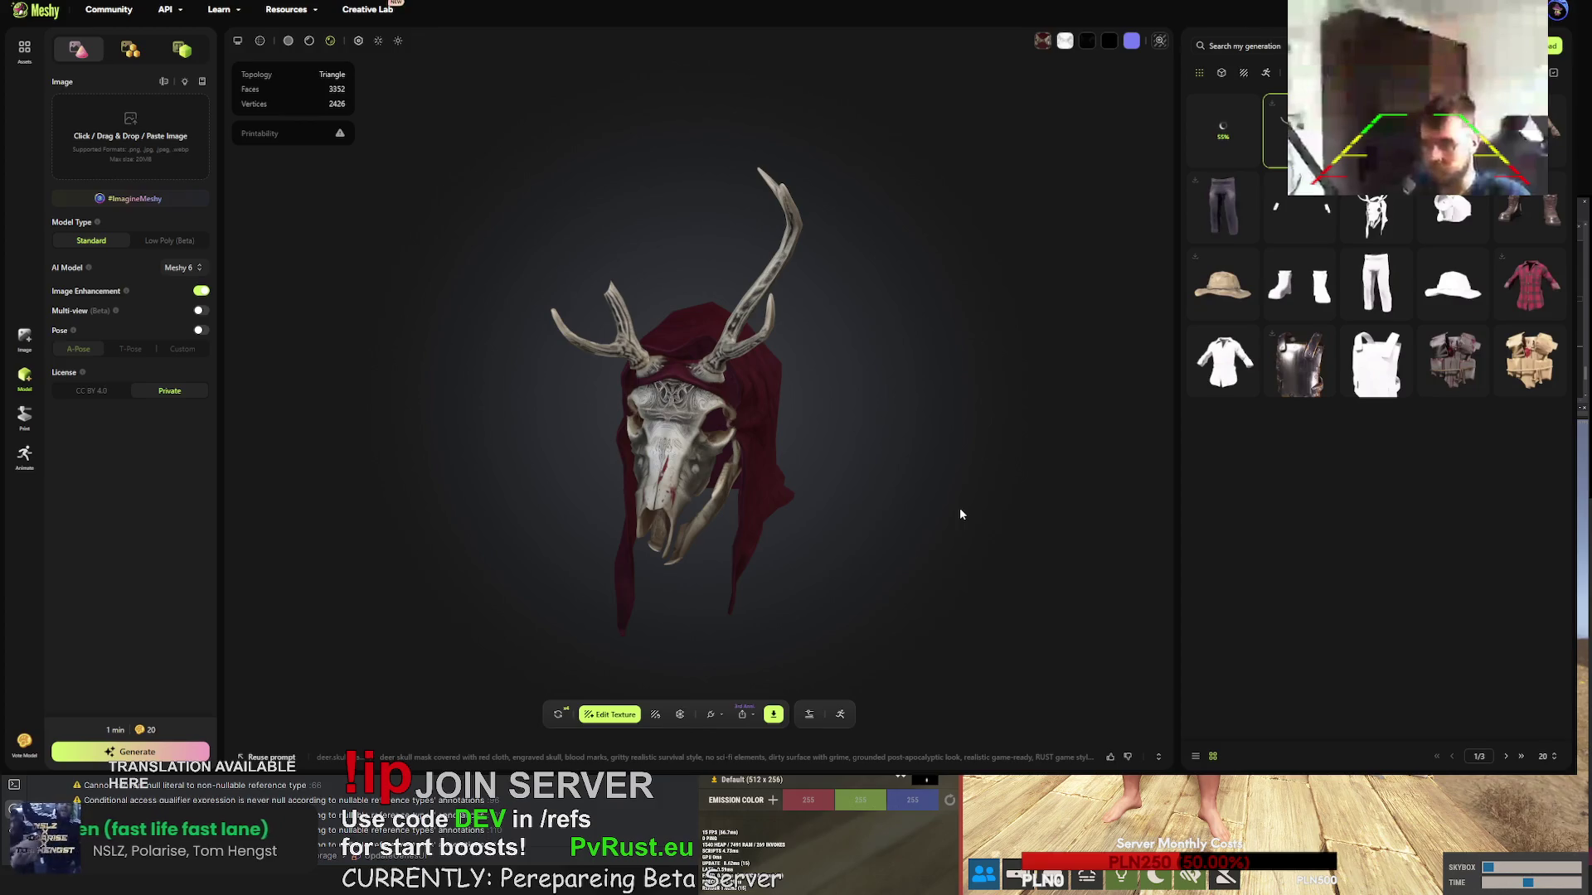
click(1306, 230)
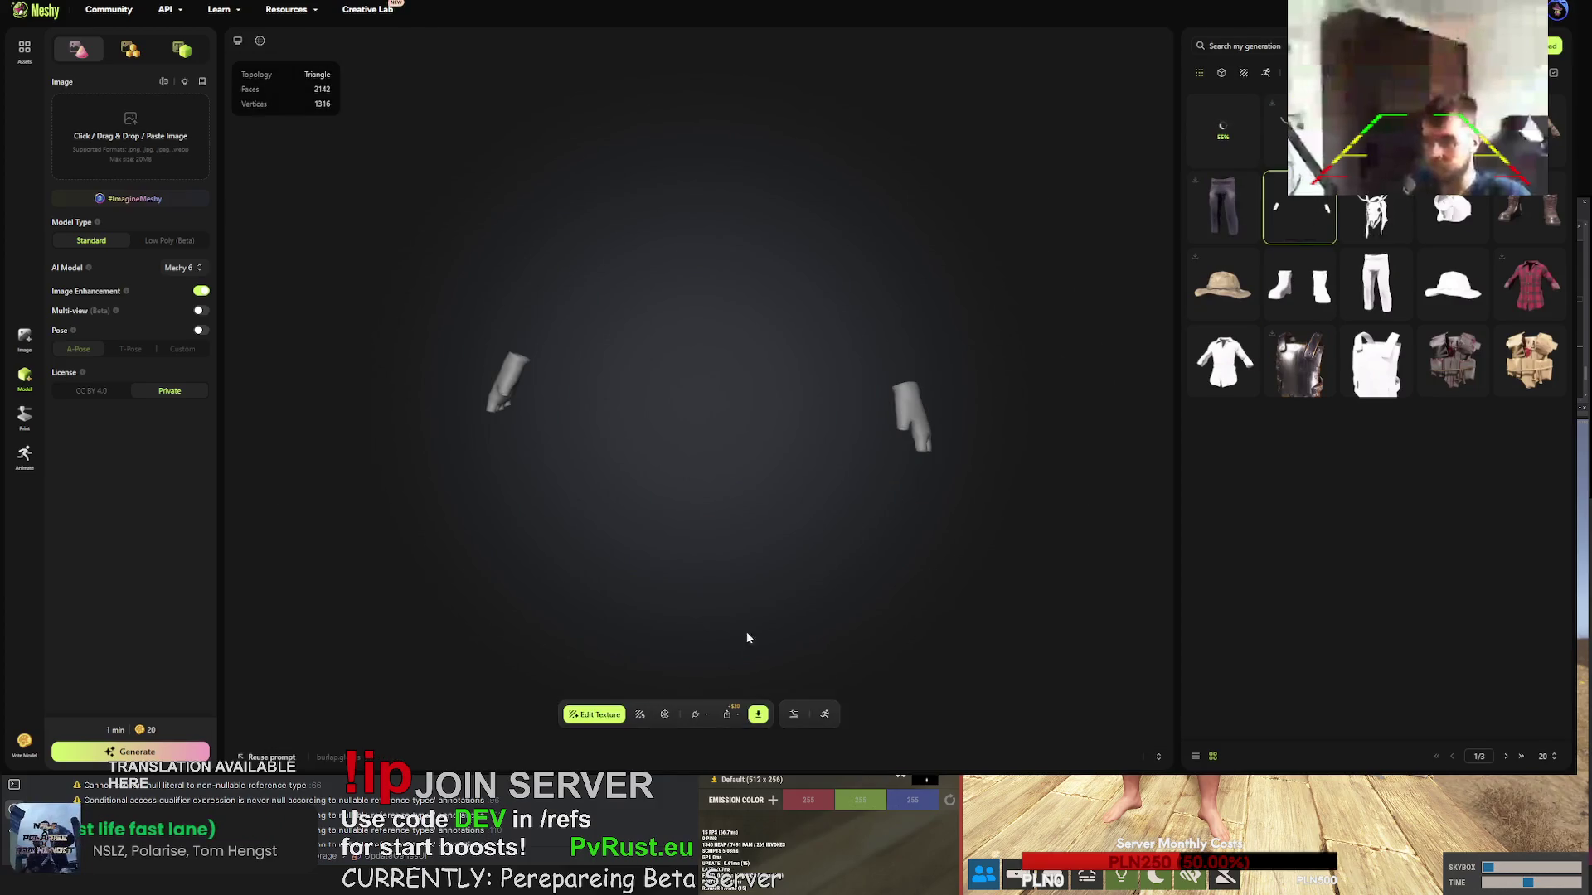
- Replace the gloves' retexture prompt with the pasted survival description, adding 'outdoor gloves'
click(639, 714)
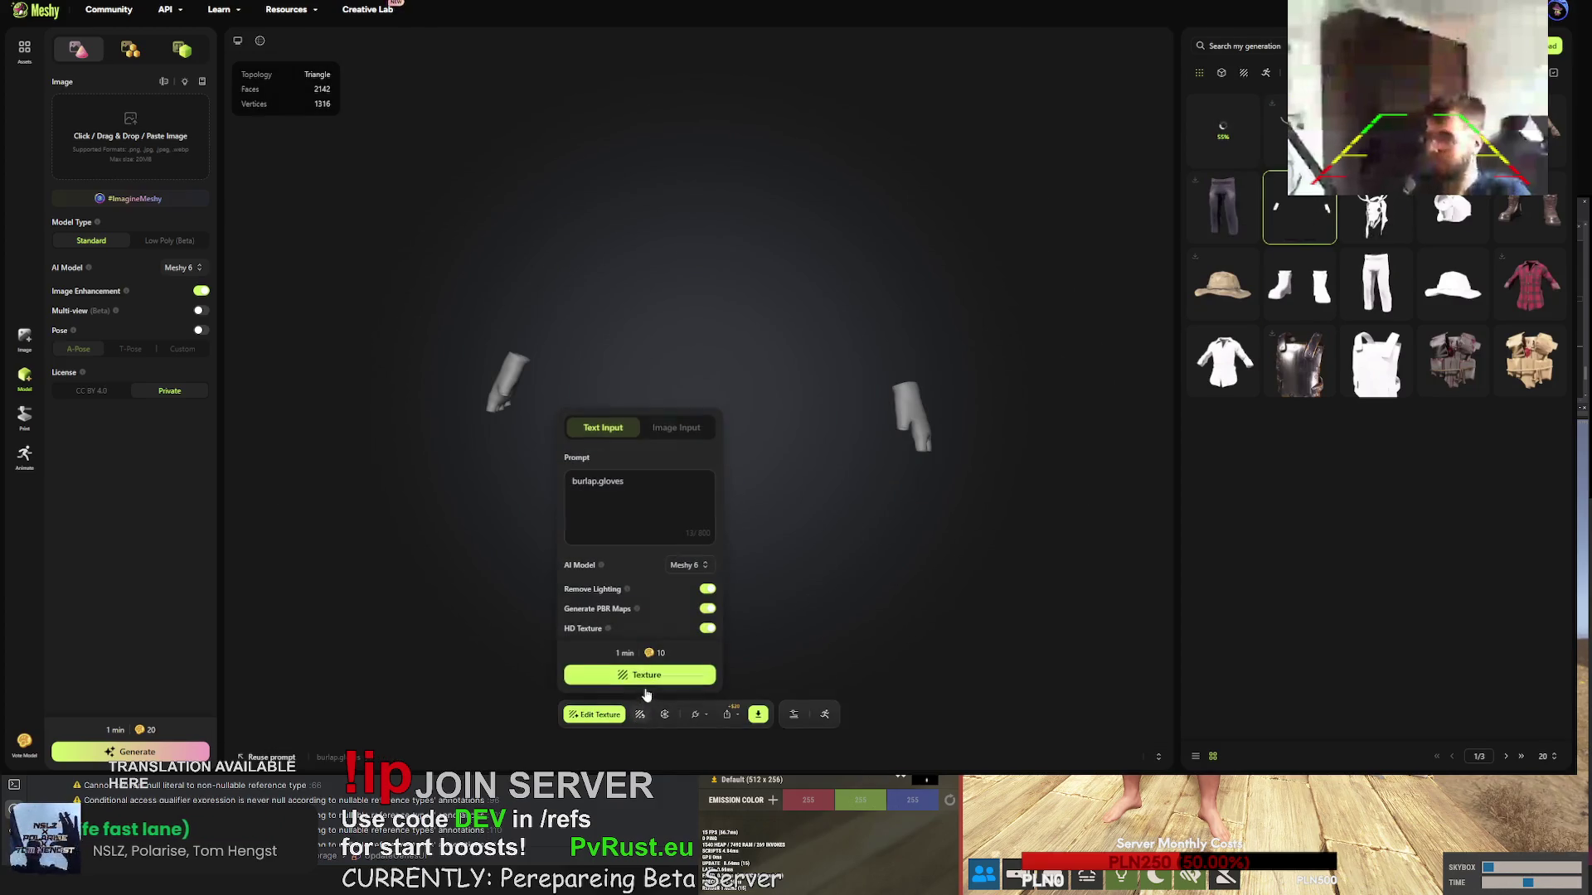
click(537, 481)
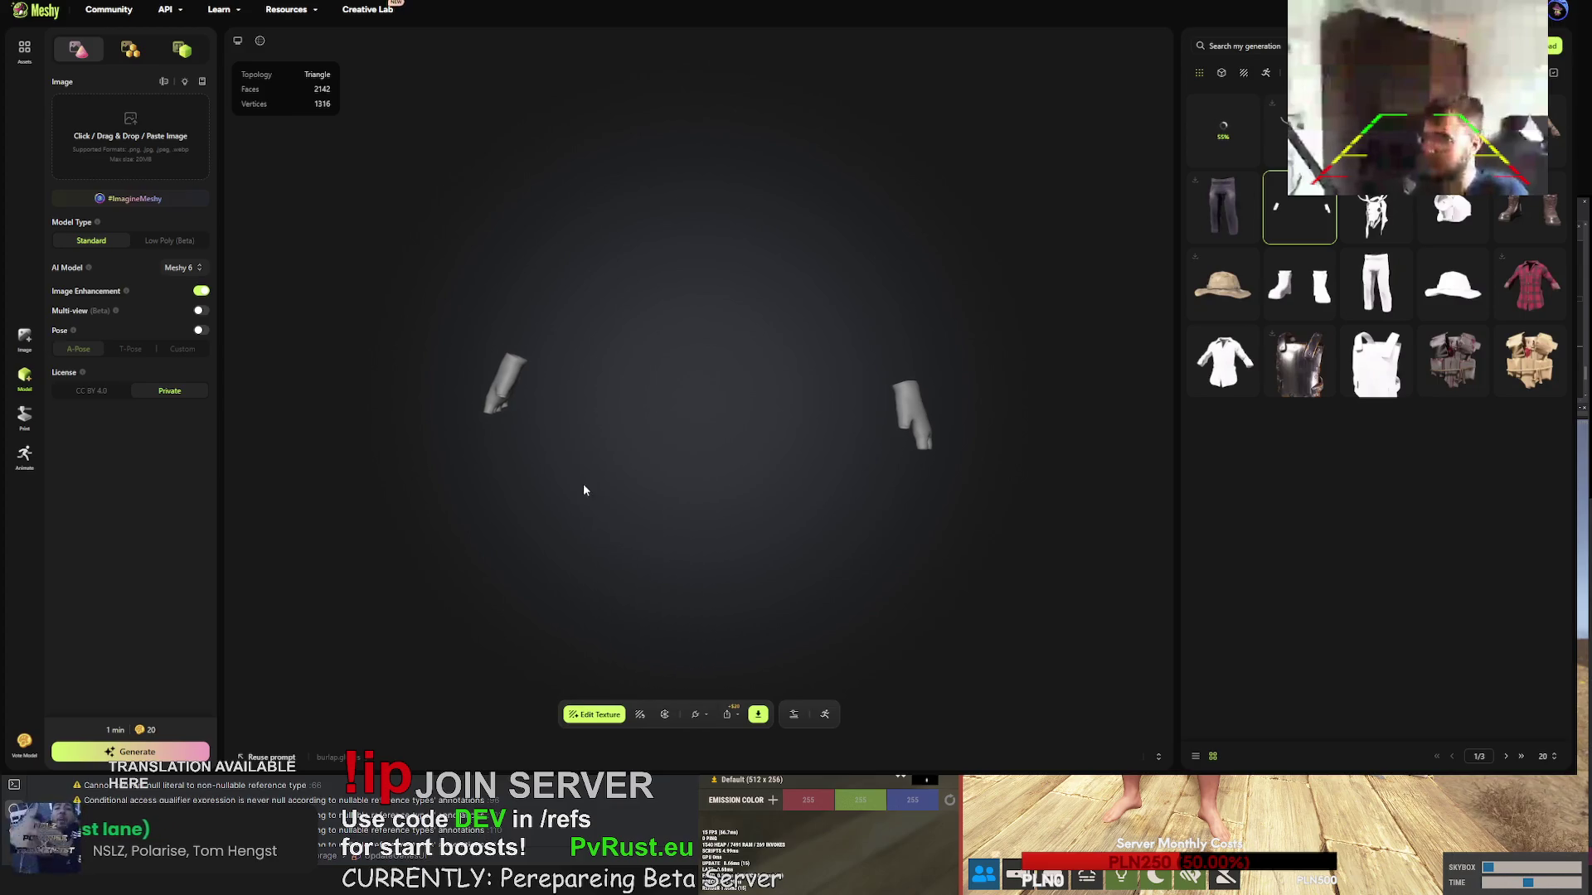
click(639, 714)
click(630, 490)
key(ctrl+a)
text(linengritty realistic survival style, no sci-fi elements, dirty surface with grime, grounded post-apocalyptic look, realistic game-ready, RUST game styled item)
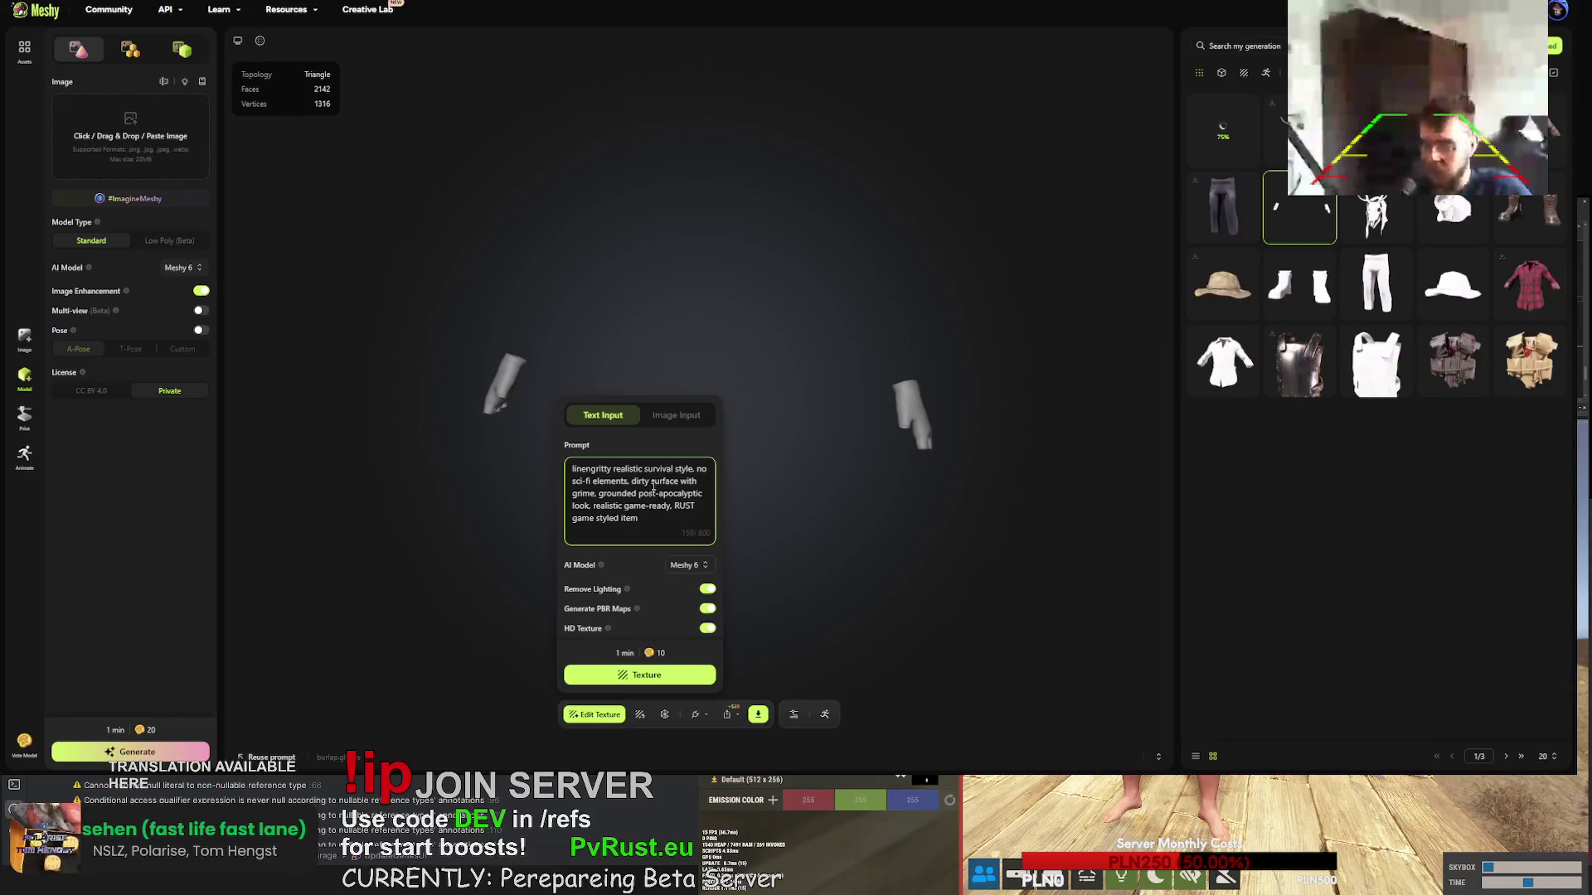
text(, outdoor)
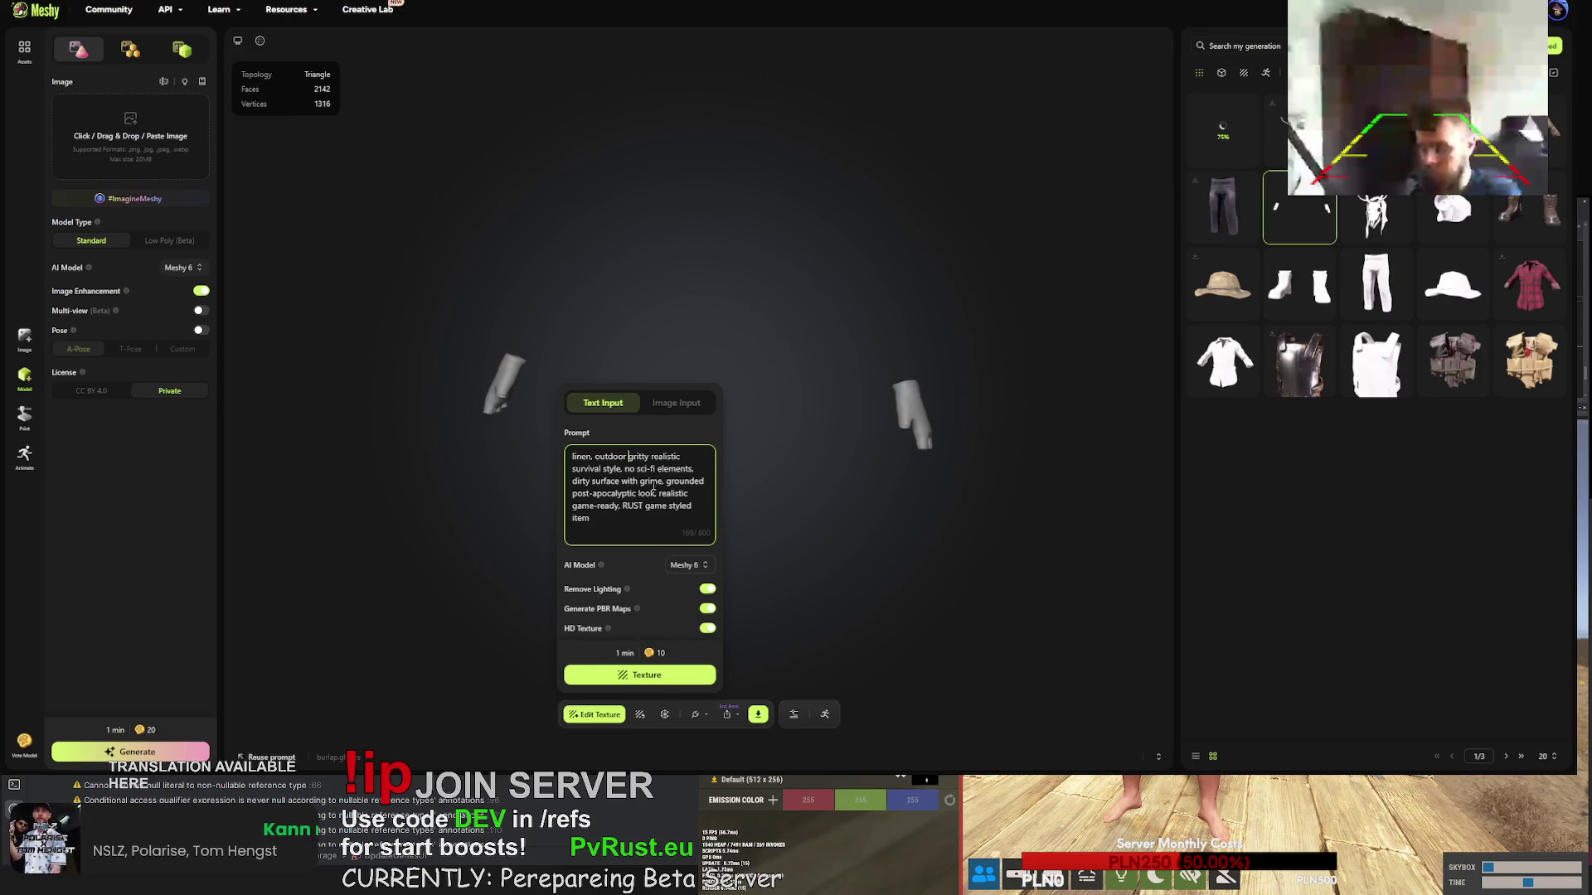
text(gloves,)
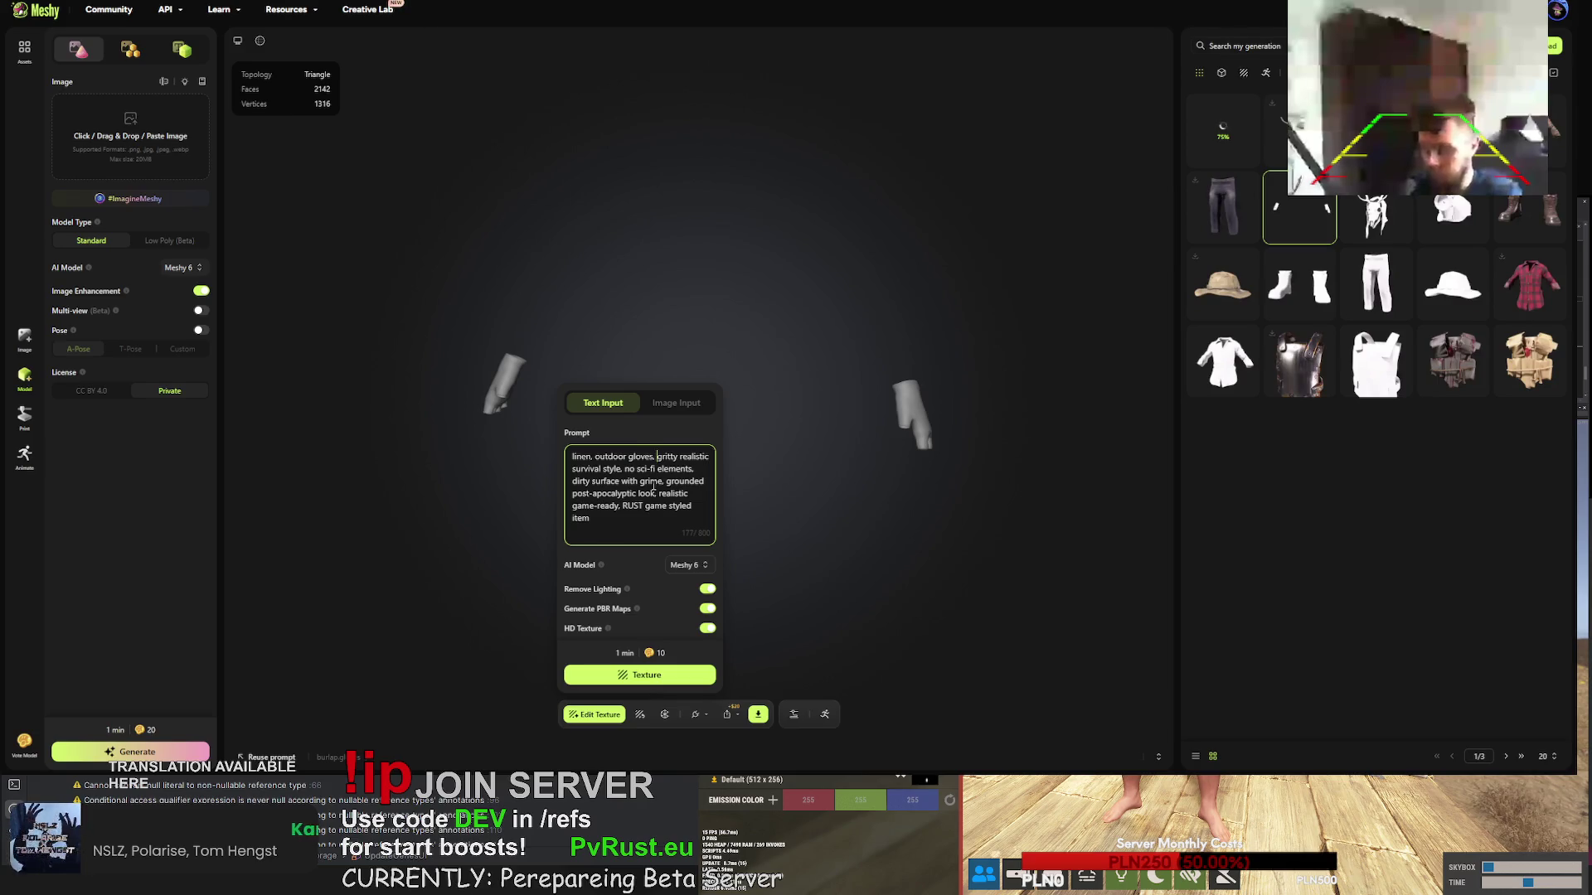
- Edit the prompt to begin 'natural linen outdoor collecting', then close the texture panel
click(593, 458)
key(BackSpace)
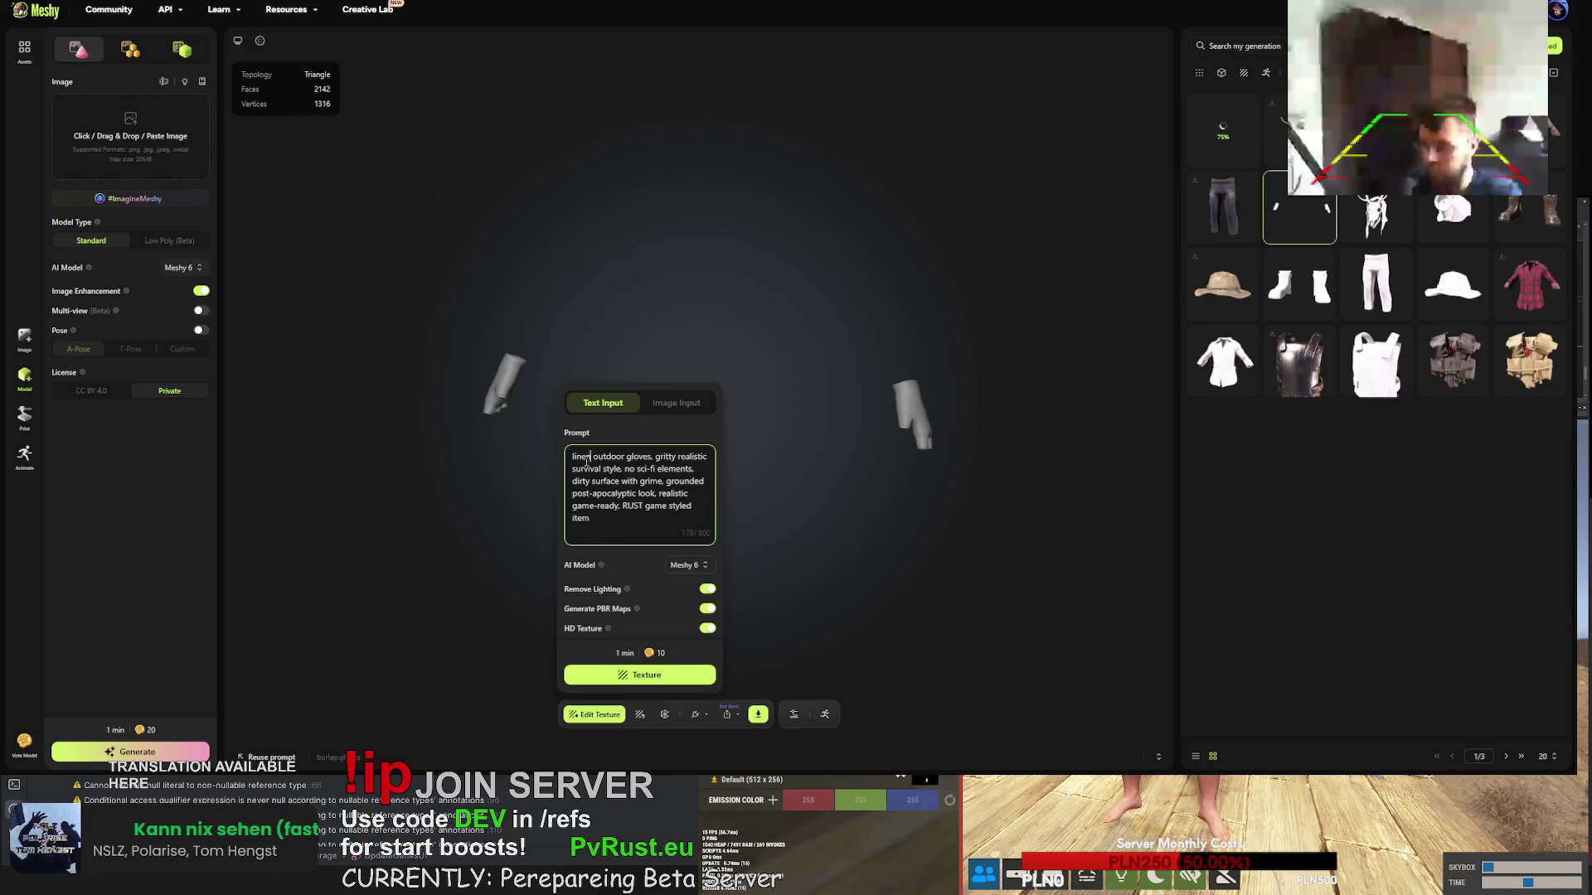
click(651, 457)
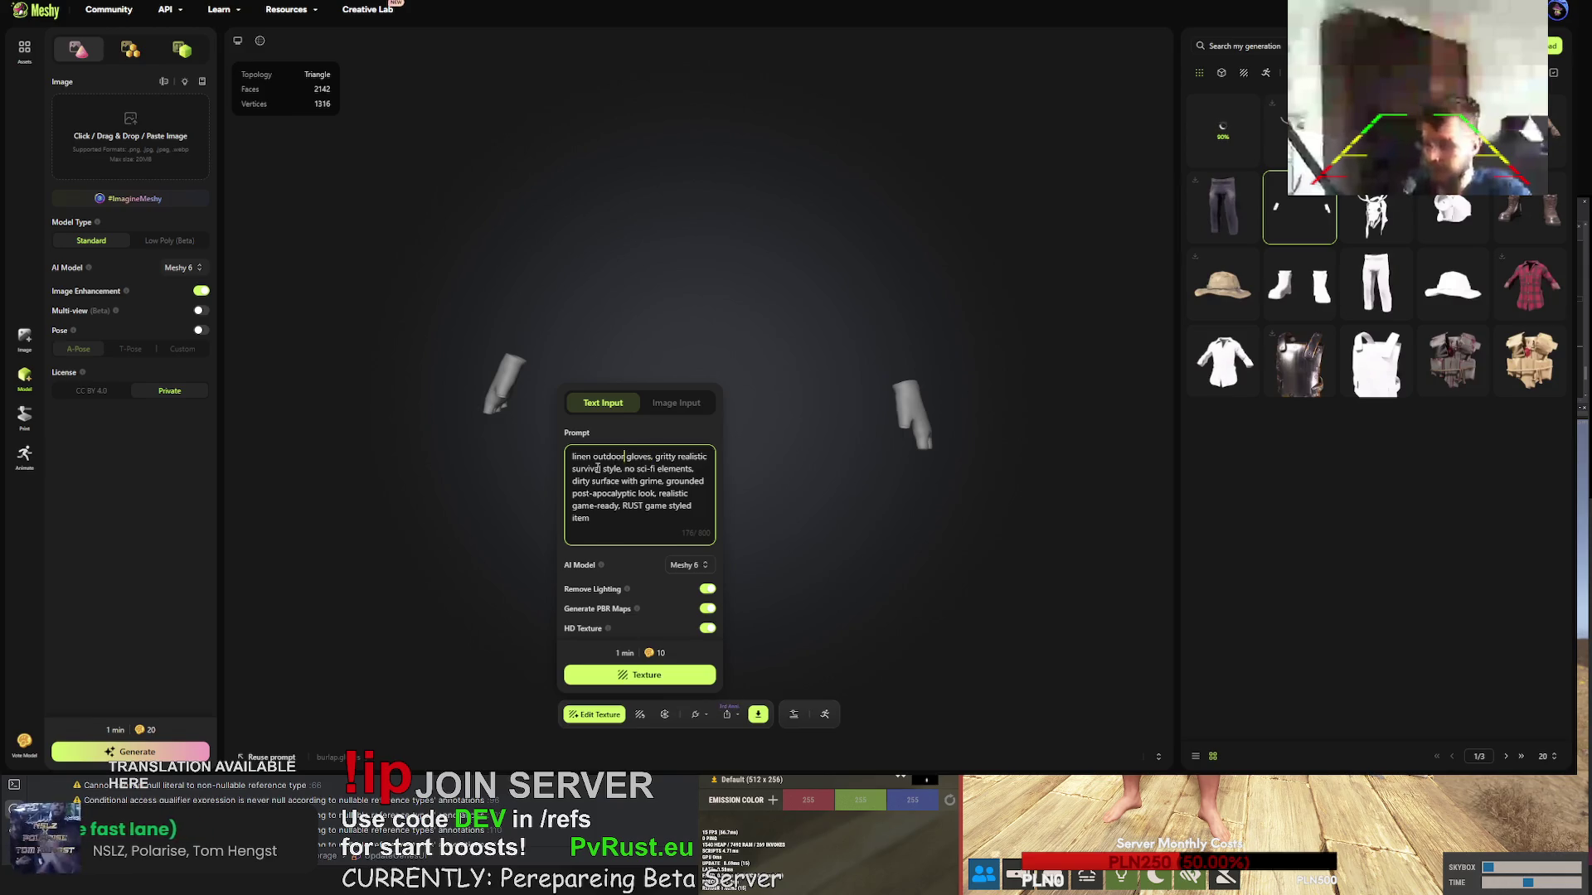
key(Home)
text(natural linen)
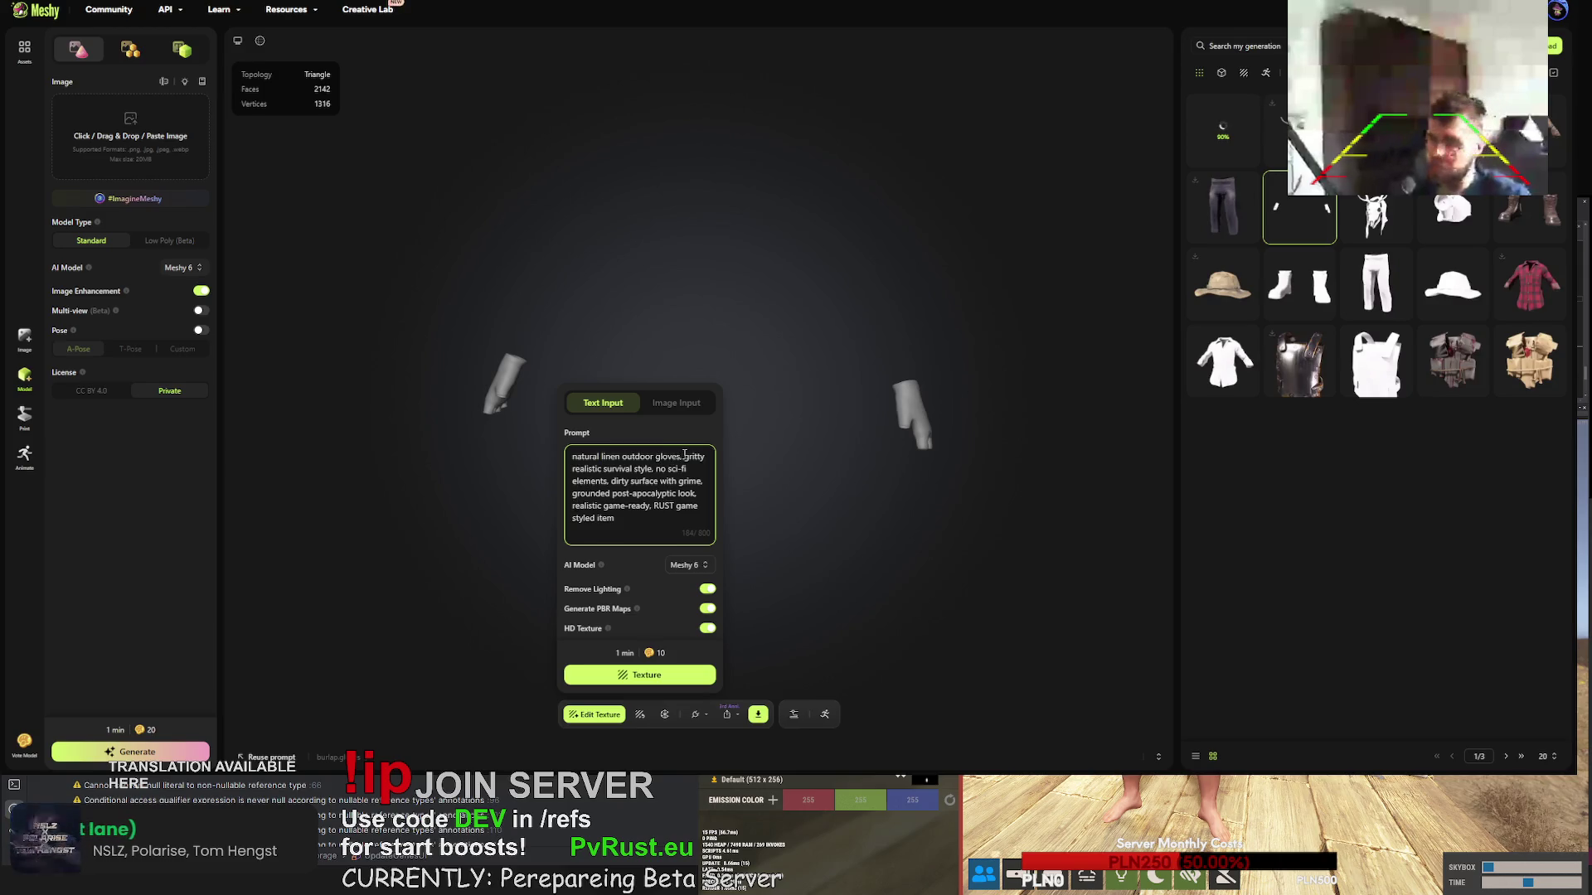
text( outdoor collecting)
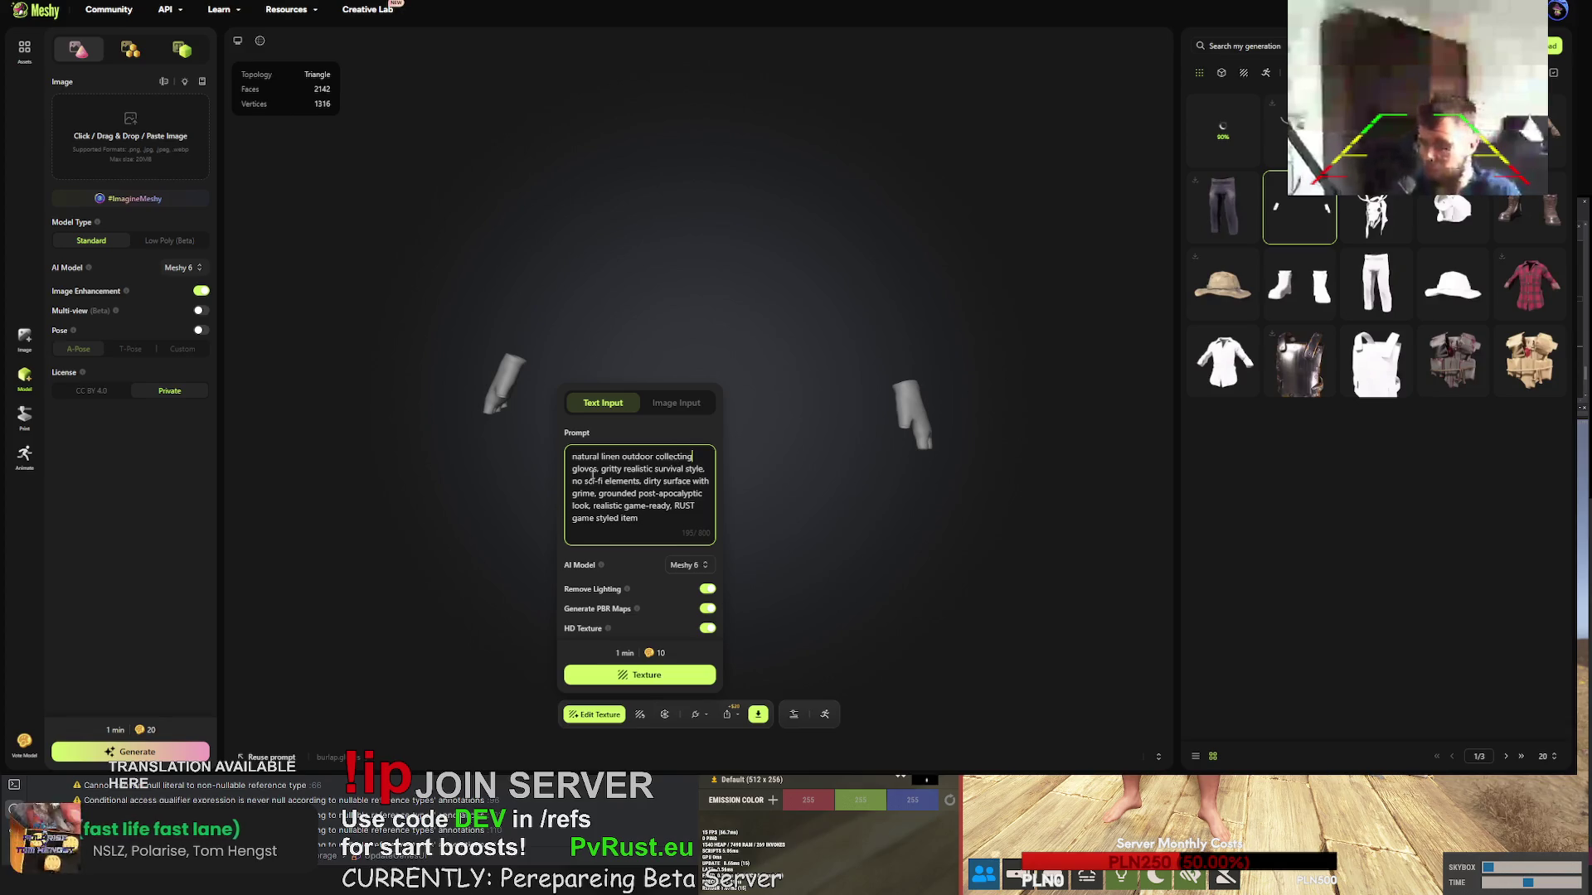
mouse_move(602, 466)
mouse_down()
mouse_move(646, 521)
mouse_move(581, 454)
mouse_move(598, 470)
mouse_up()
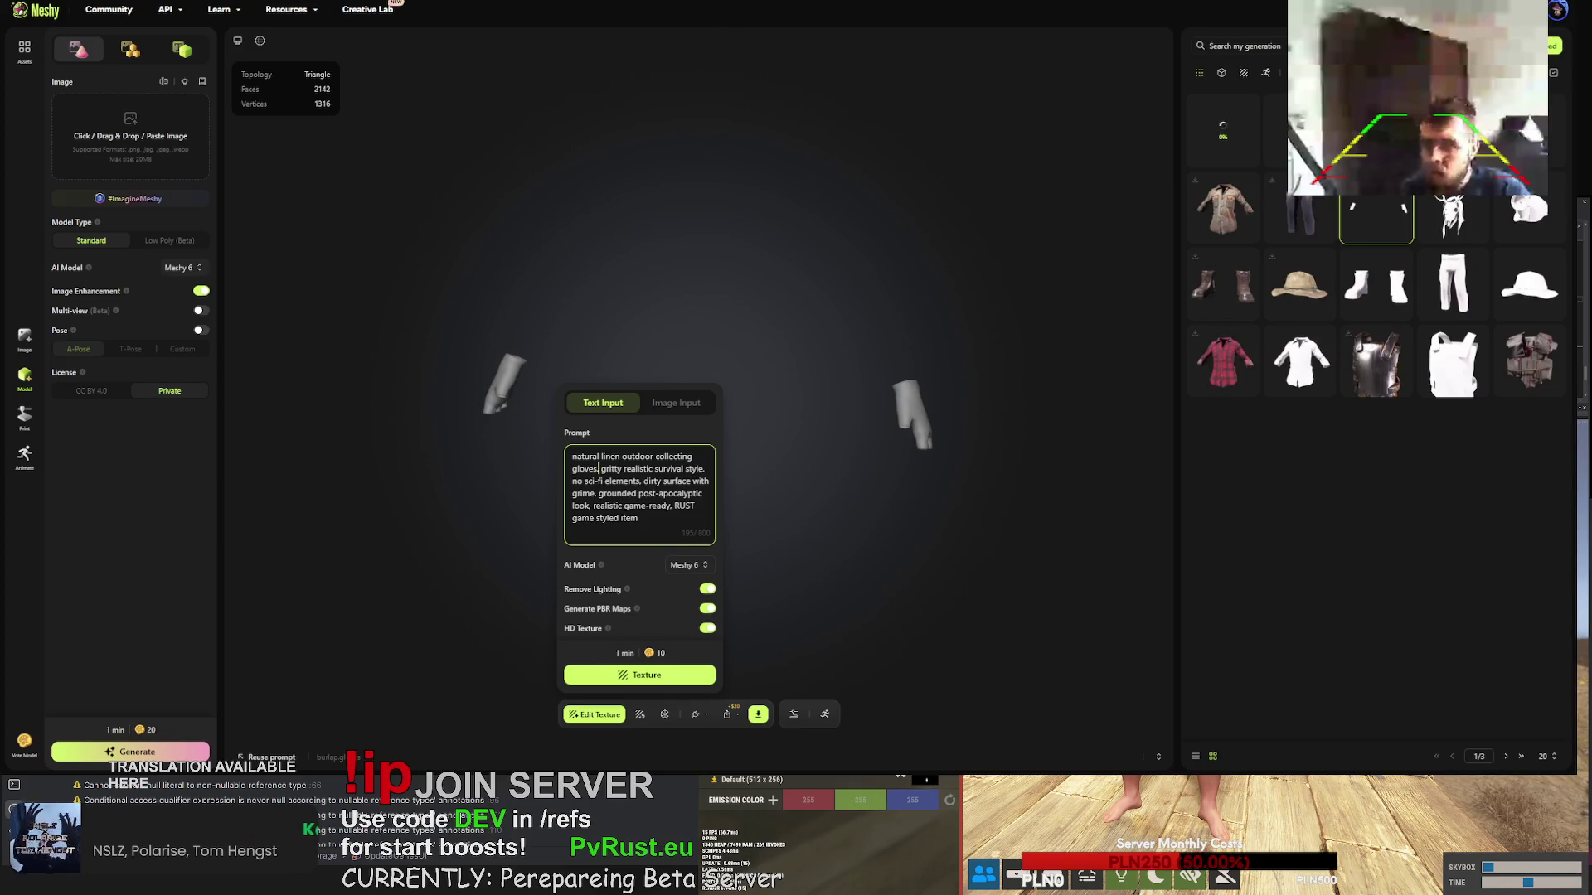
key(Escape)
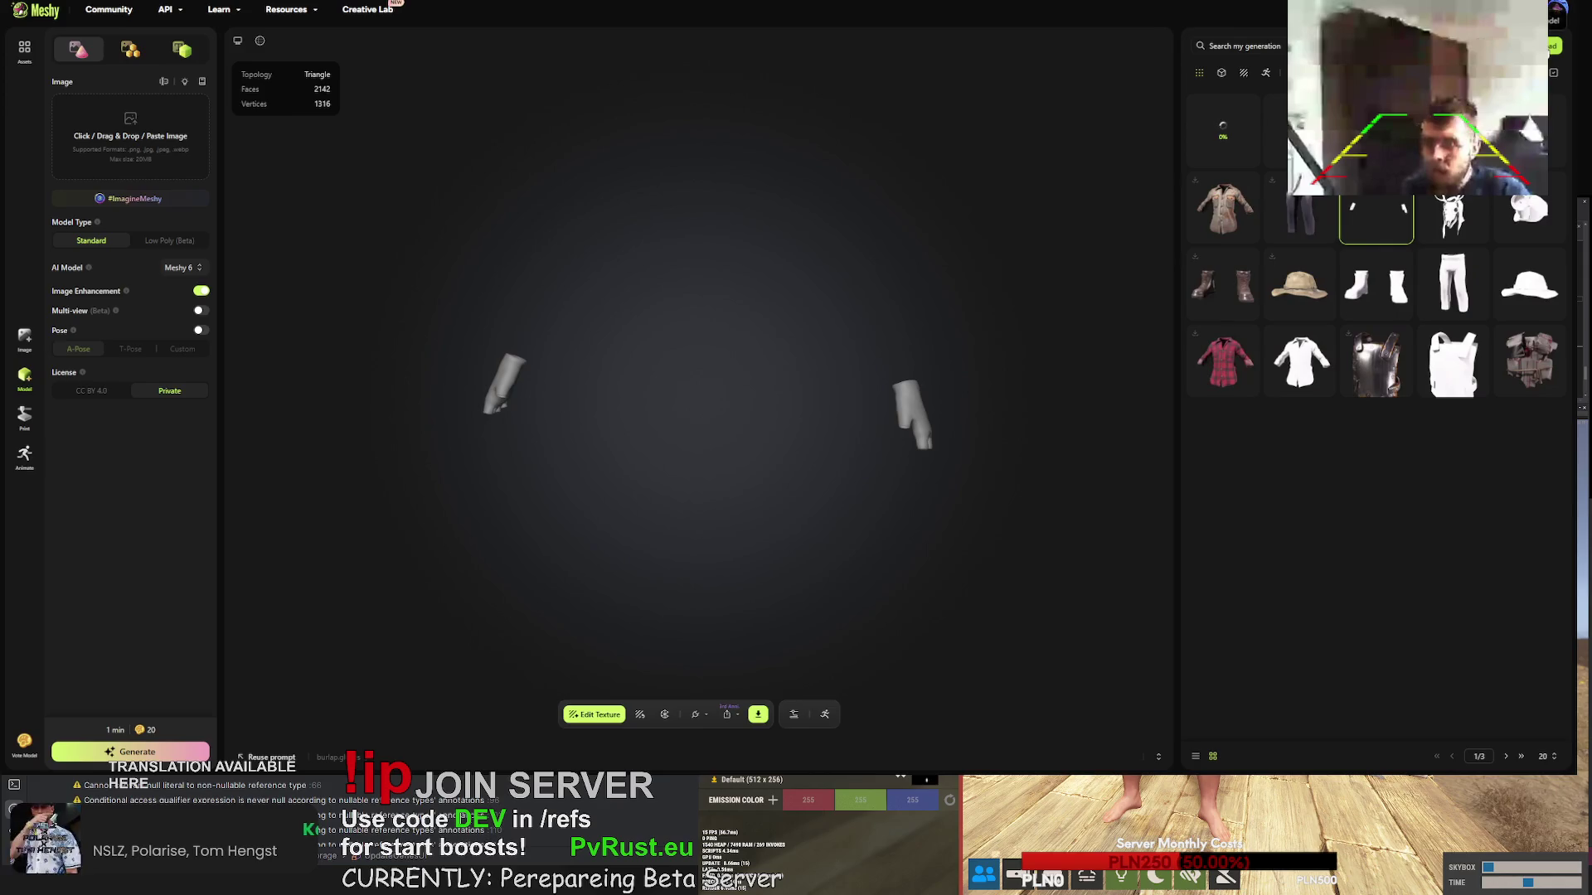
- Upload the white shirt model privately, keeping its original texture and UV
click(1553, 46)
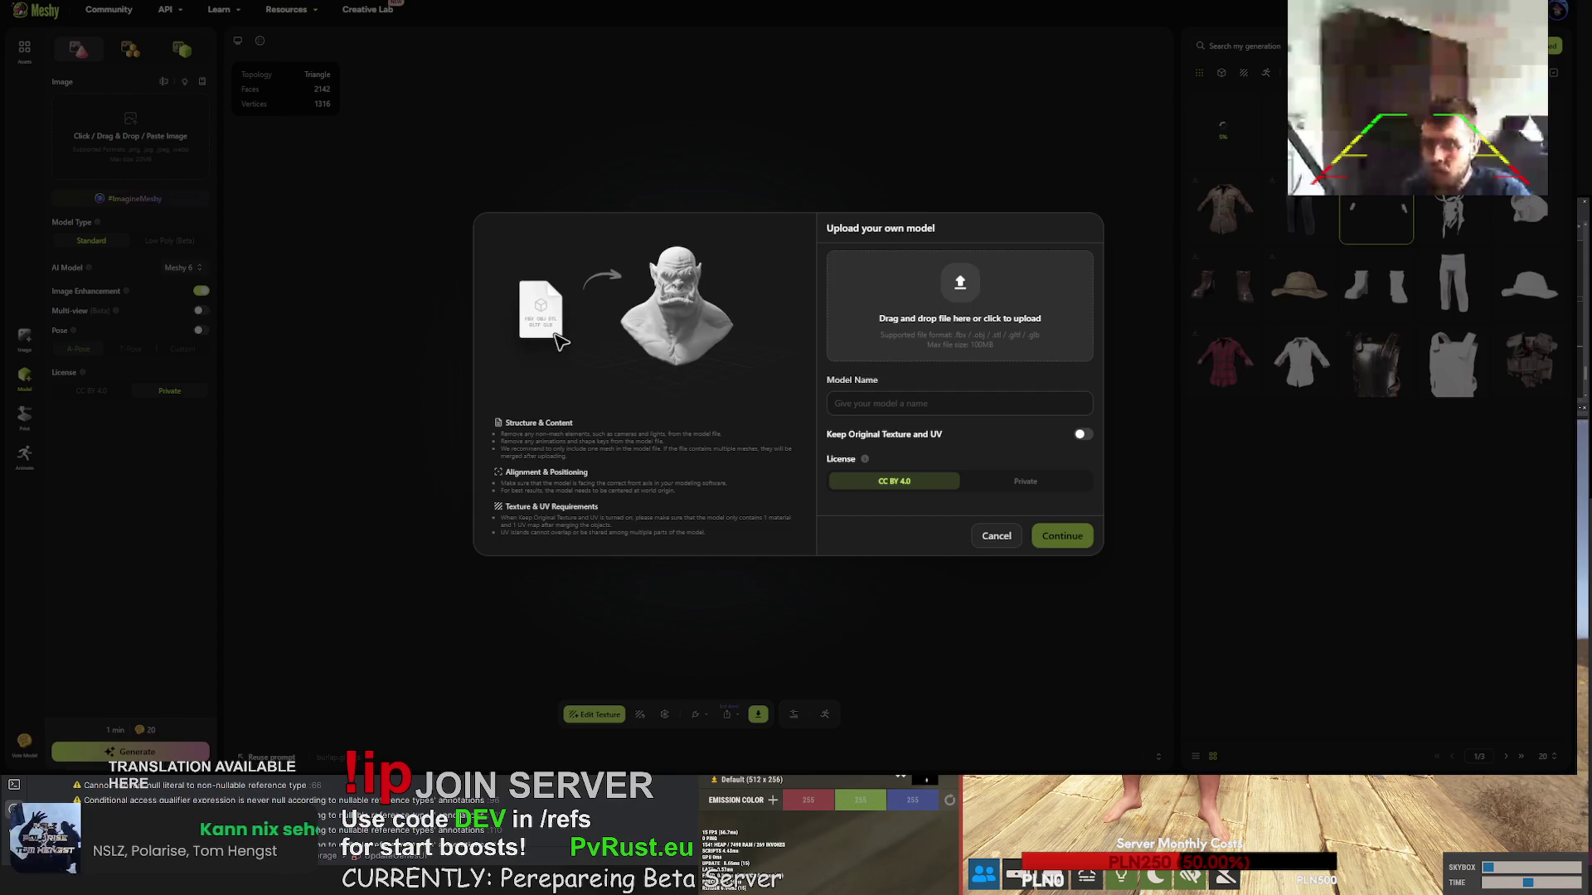
click(1085, 434)
click(1025, 481)
click(1061, 536)
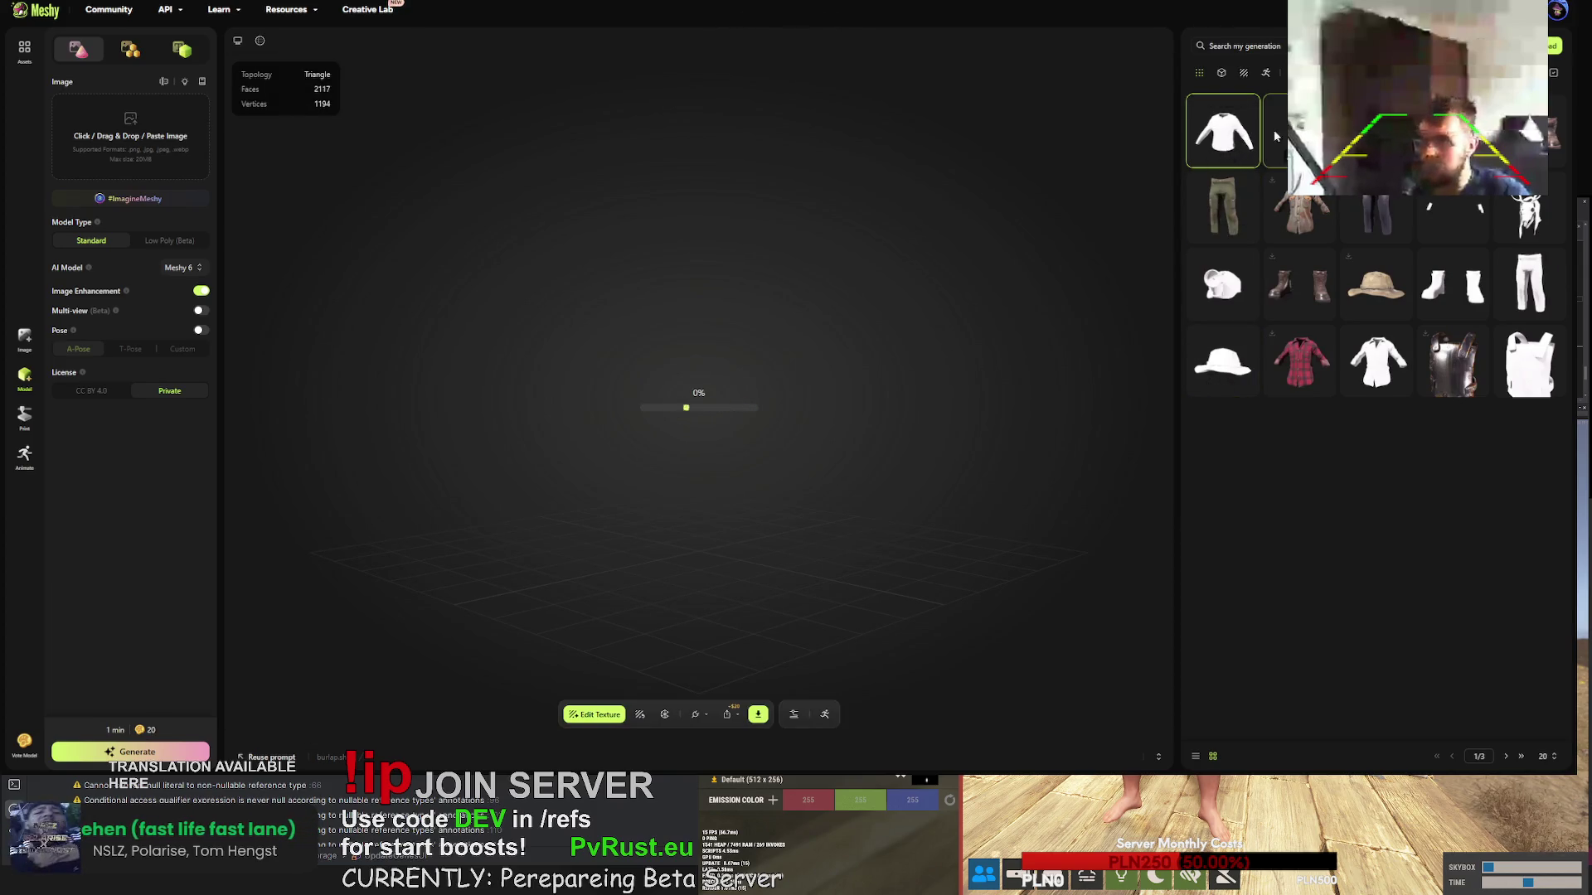
- Look over the new shirt, miner hat and burlap gloves, orbiting the hat and gloves
click(1233, 113)
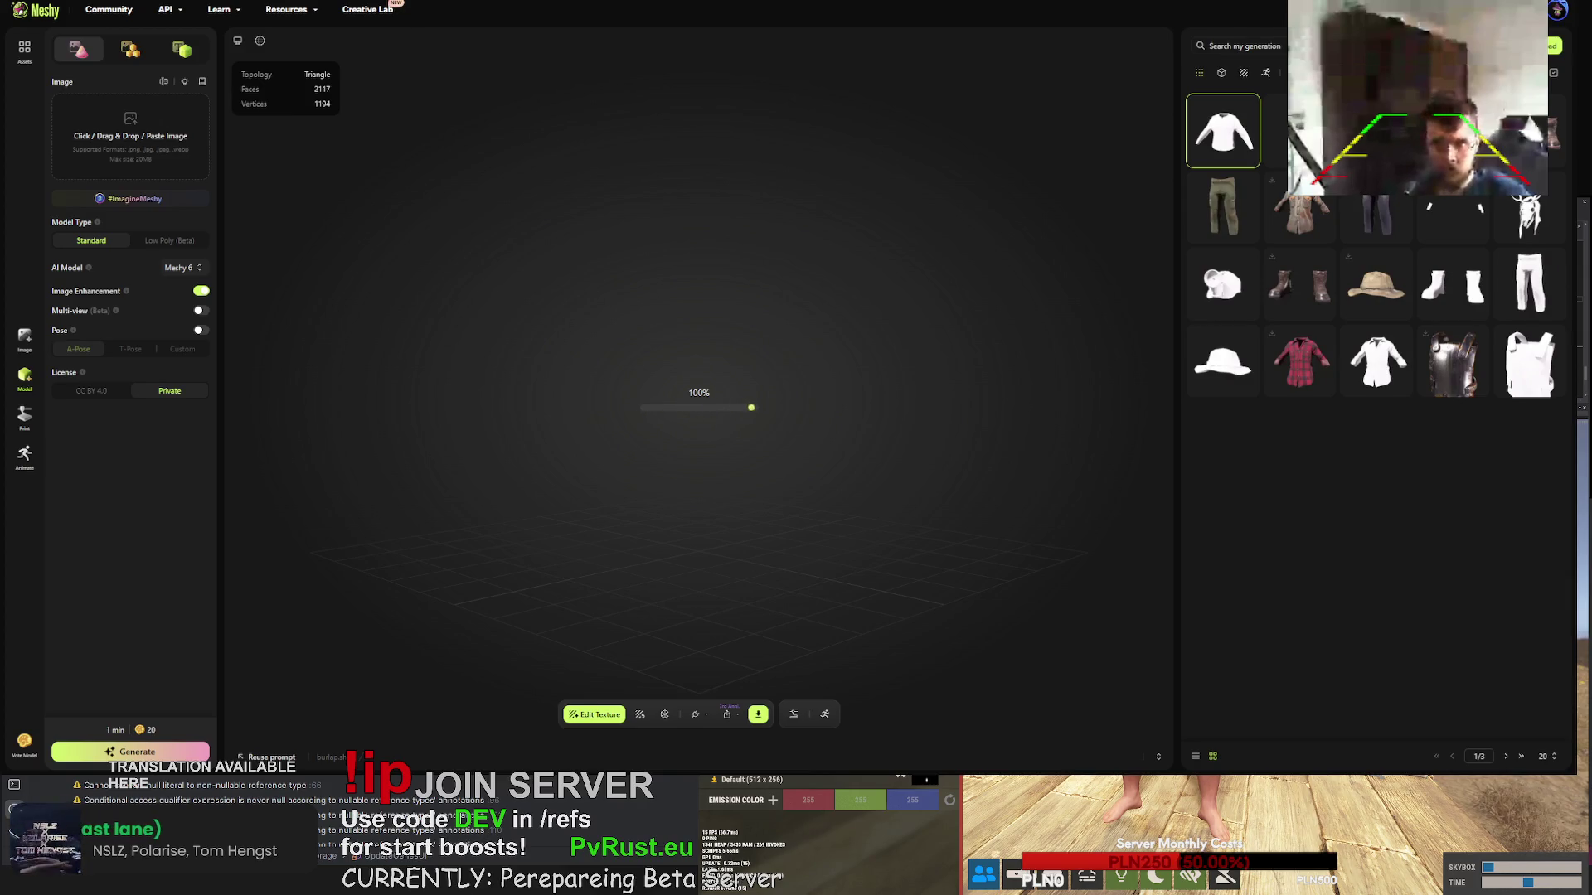
click(1223, 114)
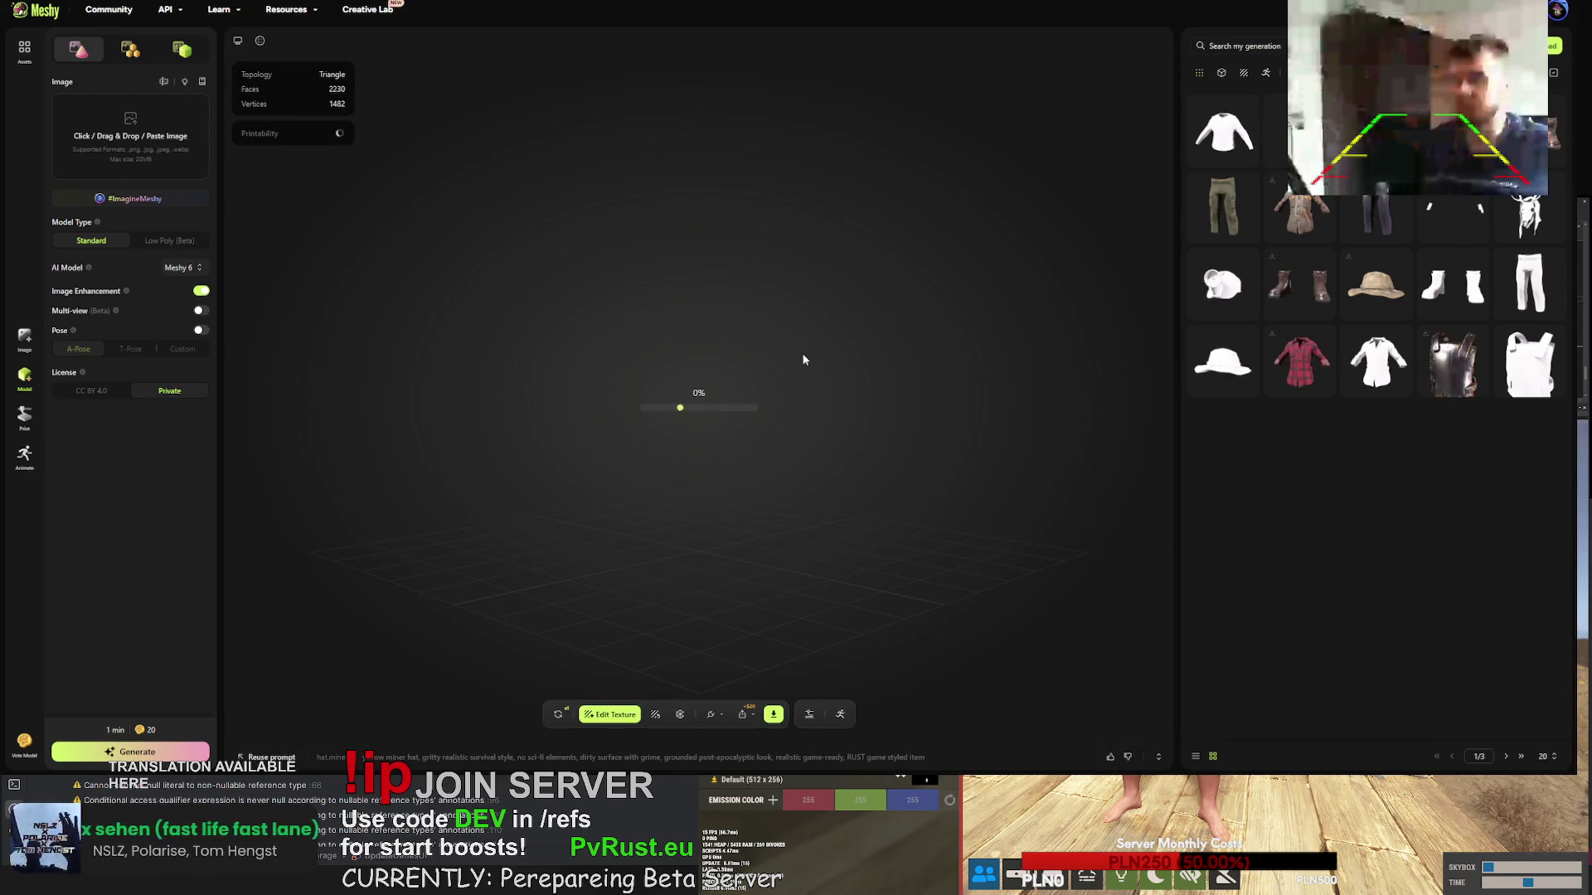
mouse_move(750, 379)
mouse_down()
mouse_move(955, 350)
mouse_move(1112, 357)
mouse_move(489, 367)
mouse_move(630, 356)
mouse_up()
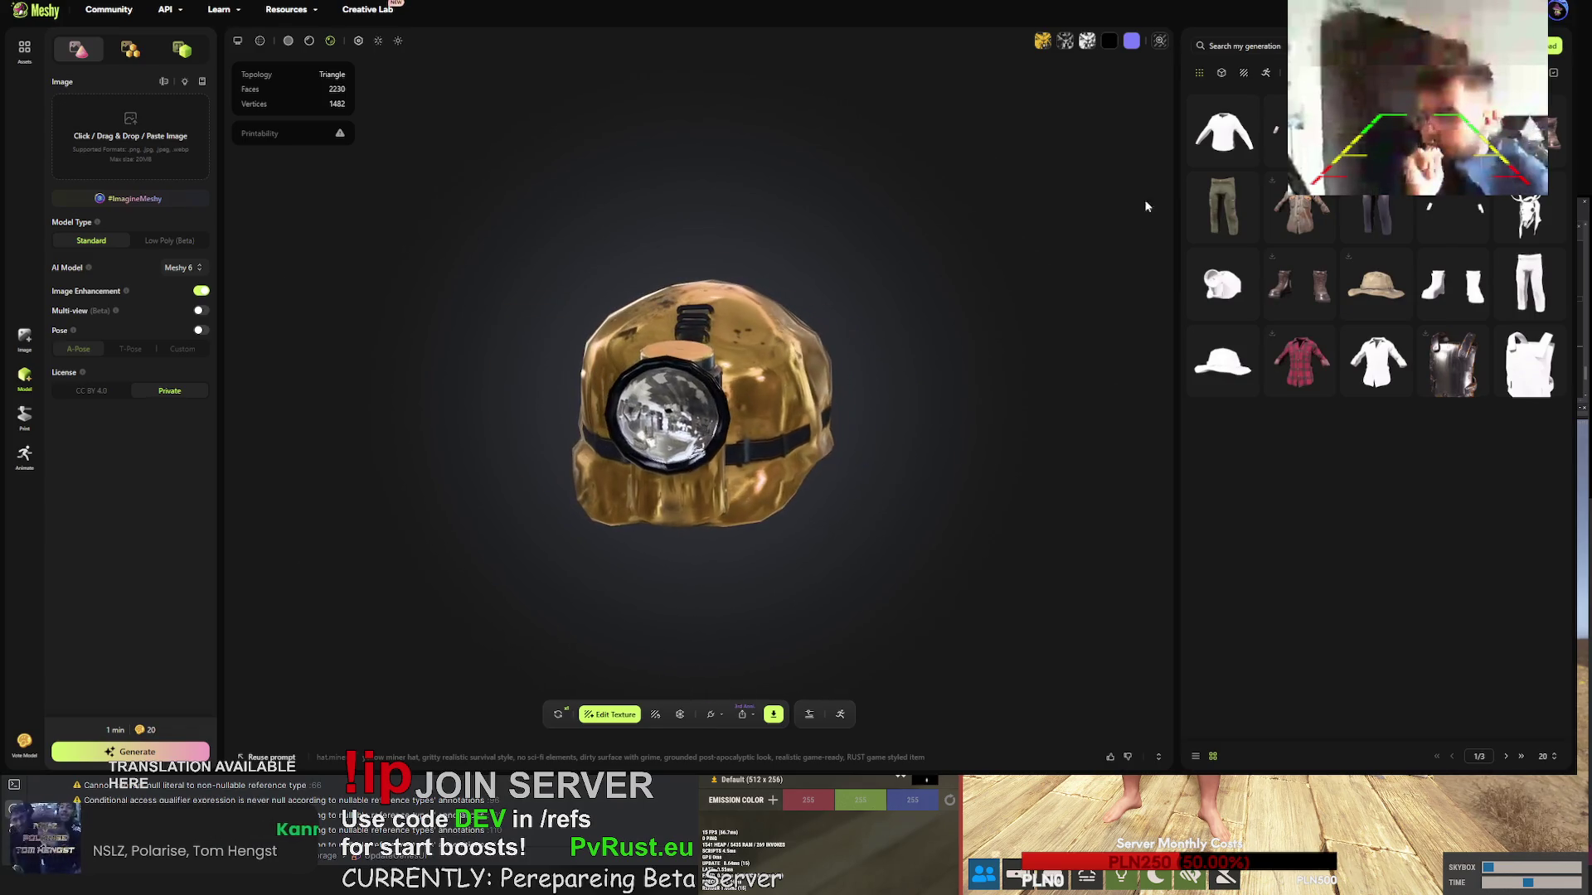
click(1277, 131)
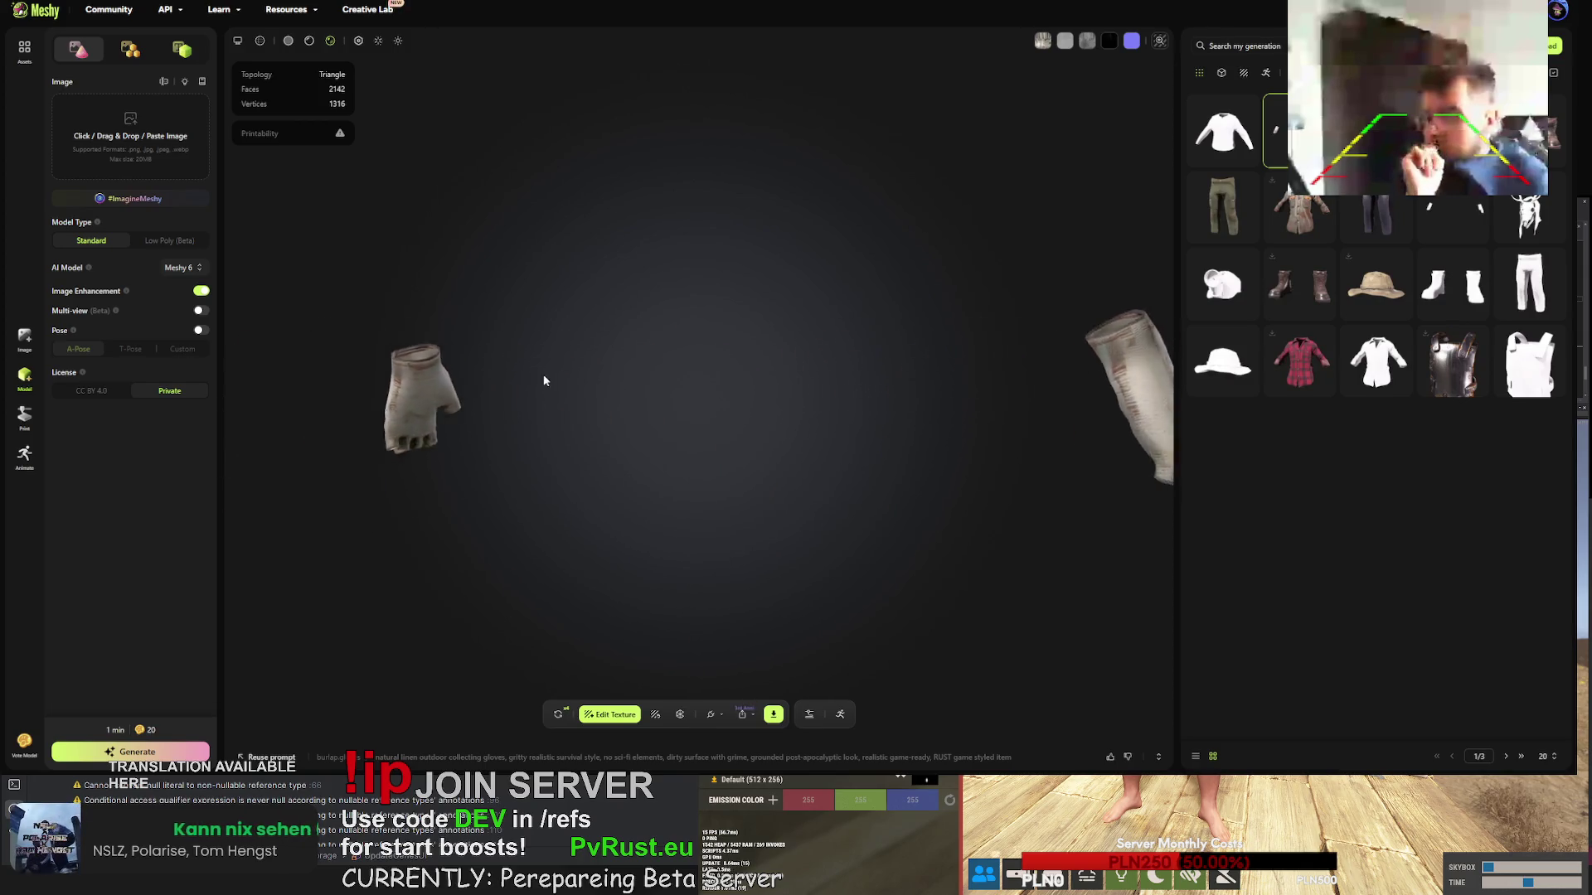
drag(450, 383, 390, 389)
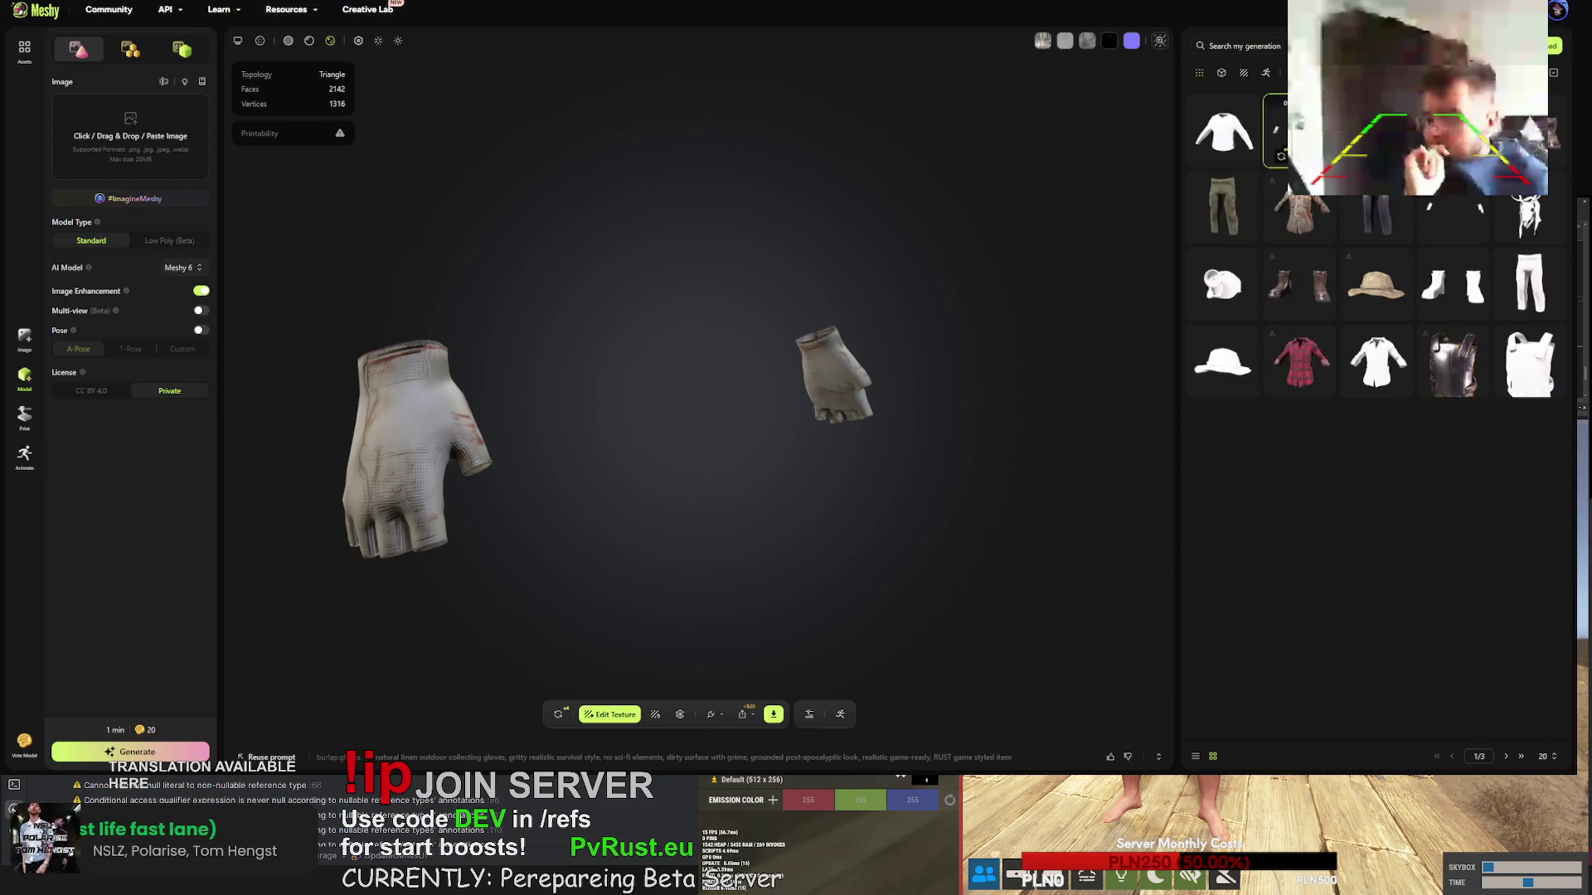
click(1241, 118)
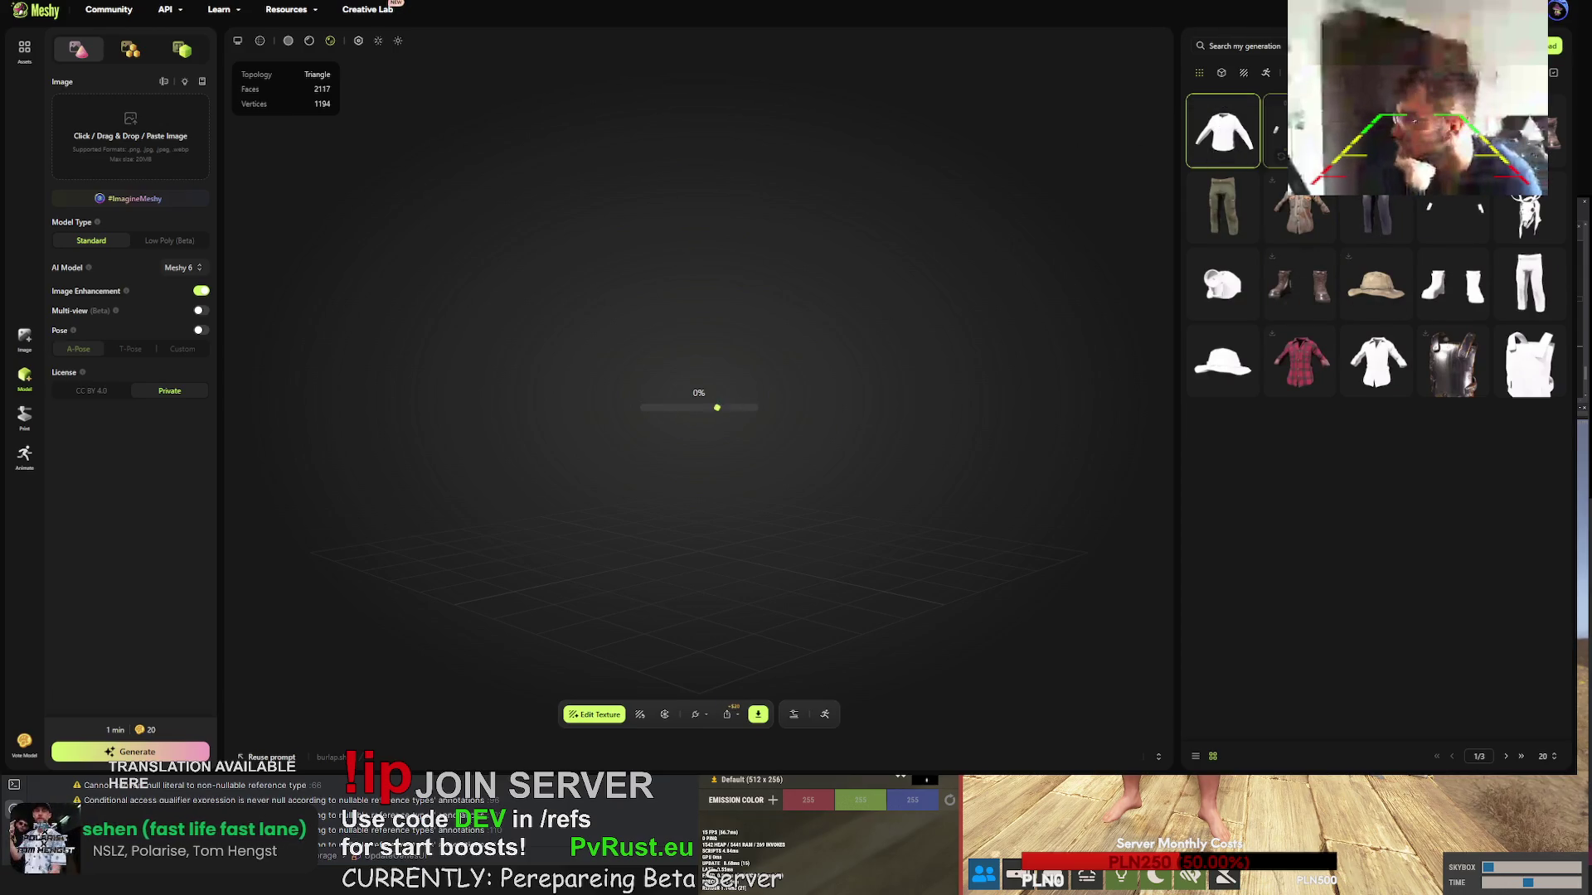
click(1468, 205)
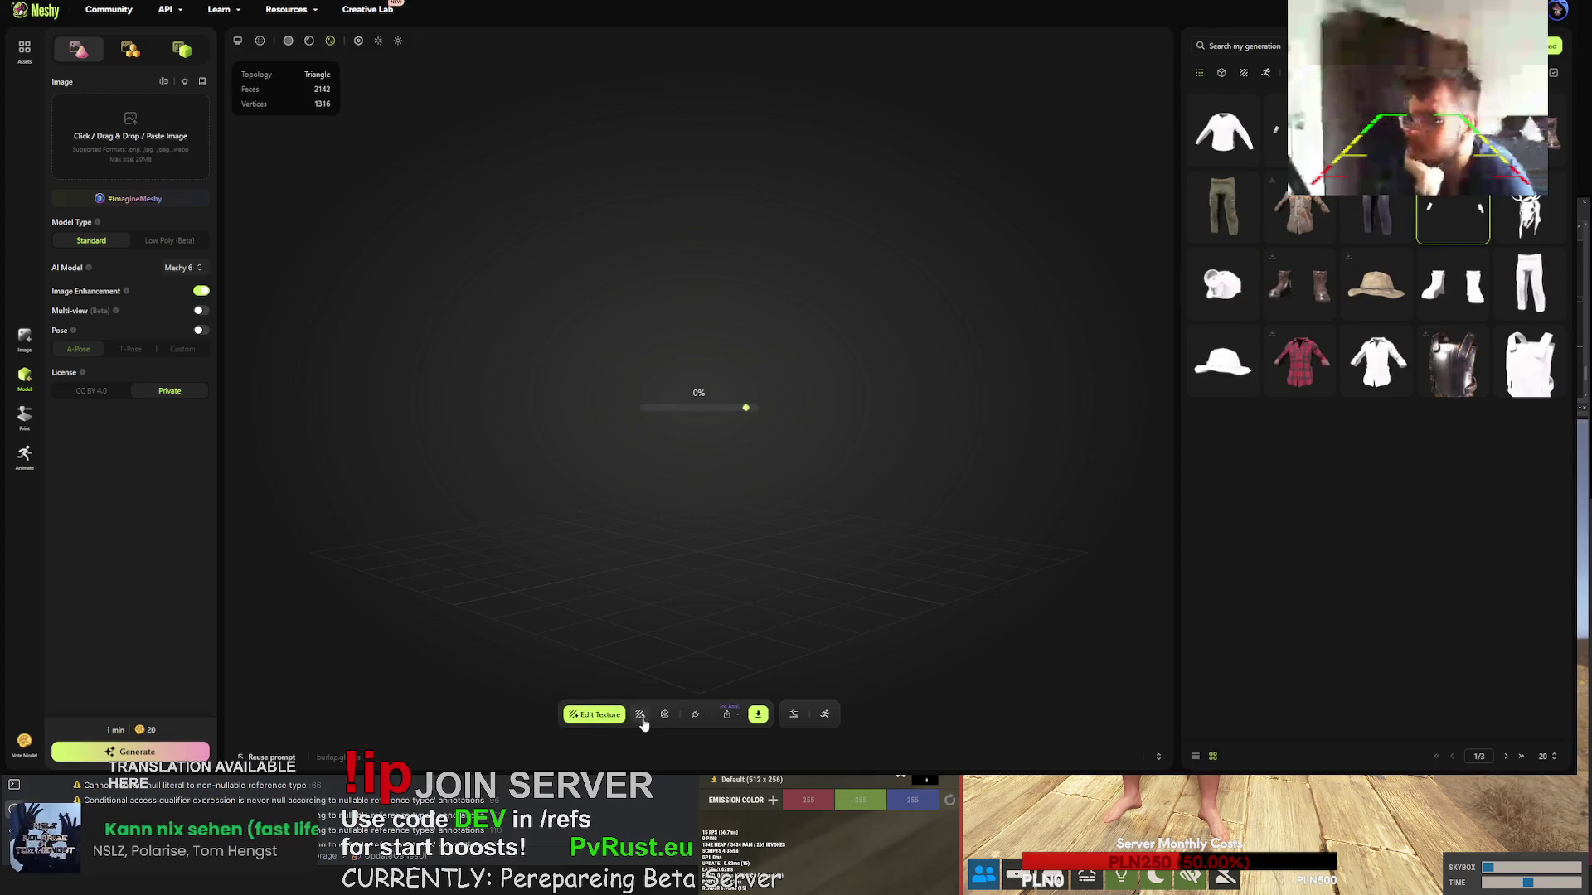
- Expand and collapse the burlap gloves' prompt details, then reopen their retexture options
click(641, 718)
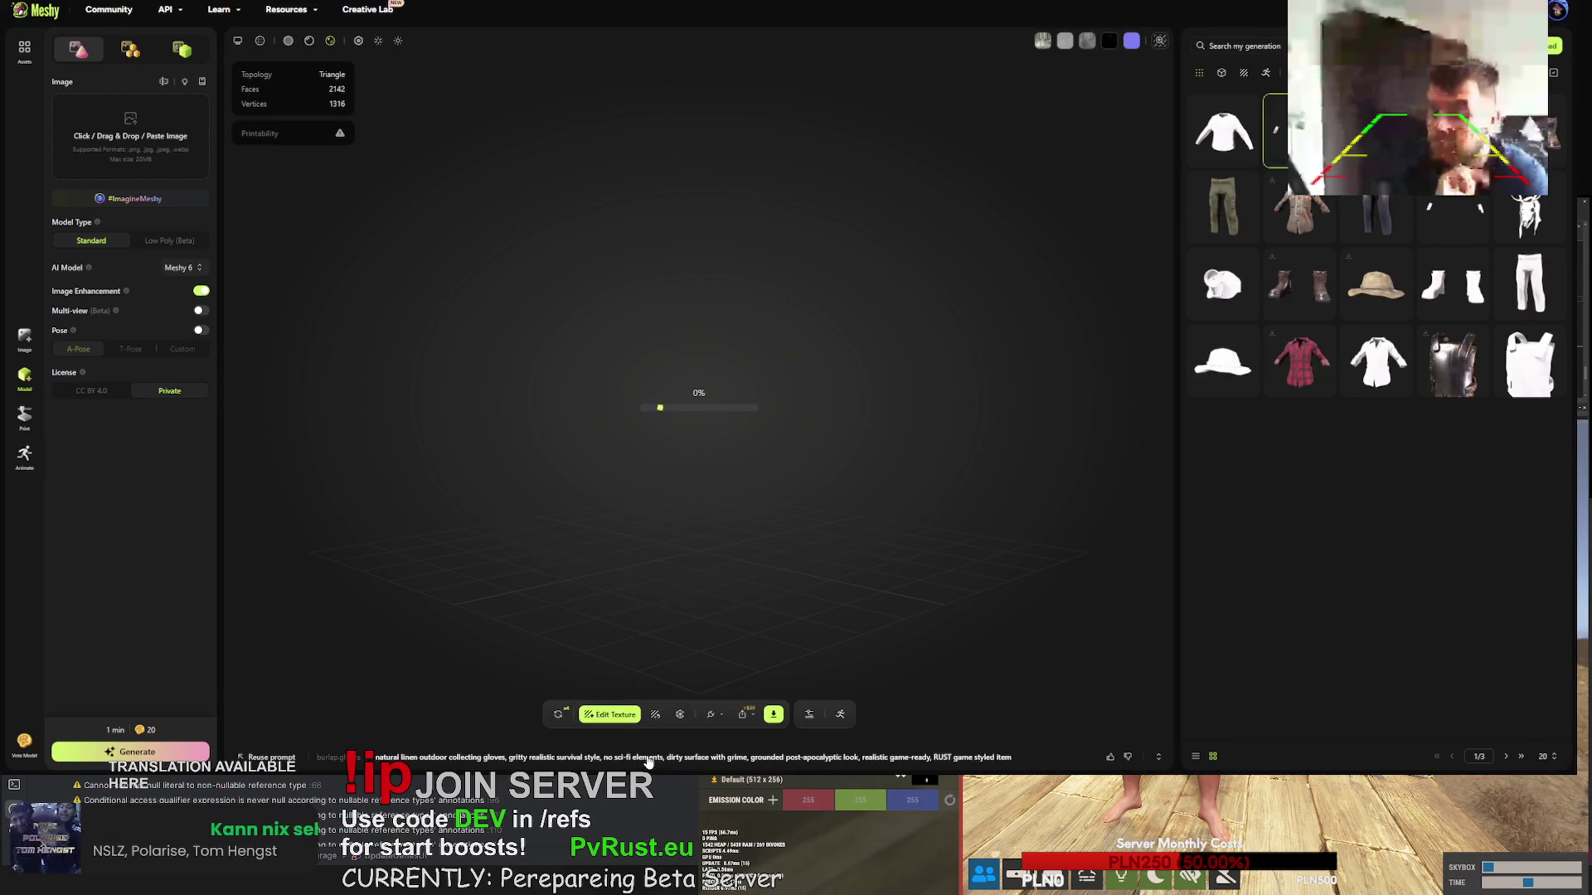
click(993, 756)
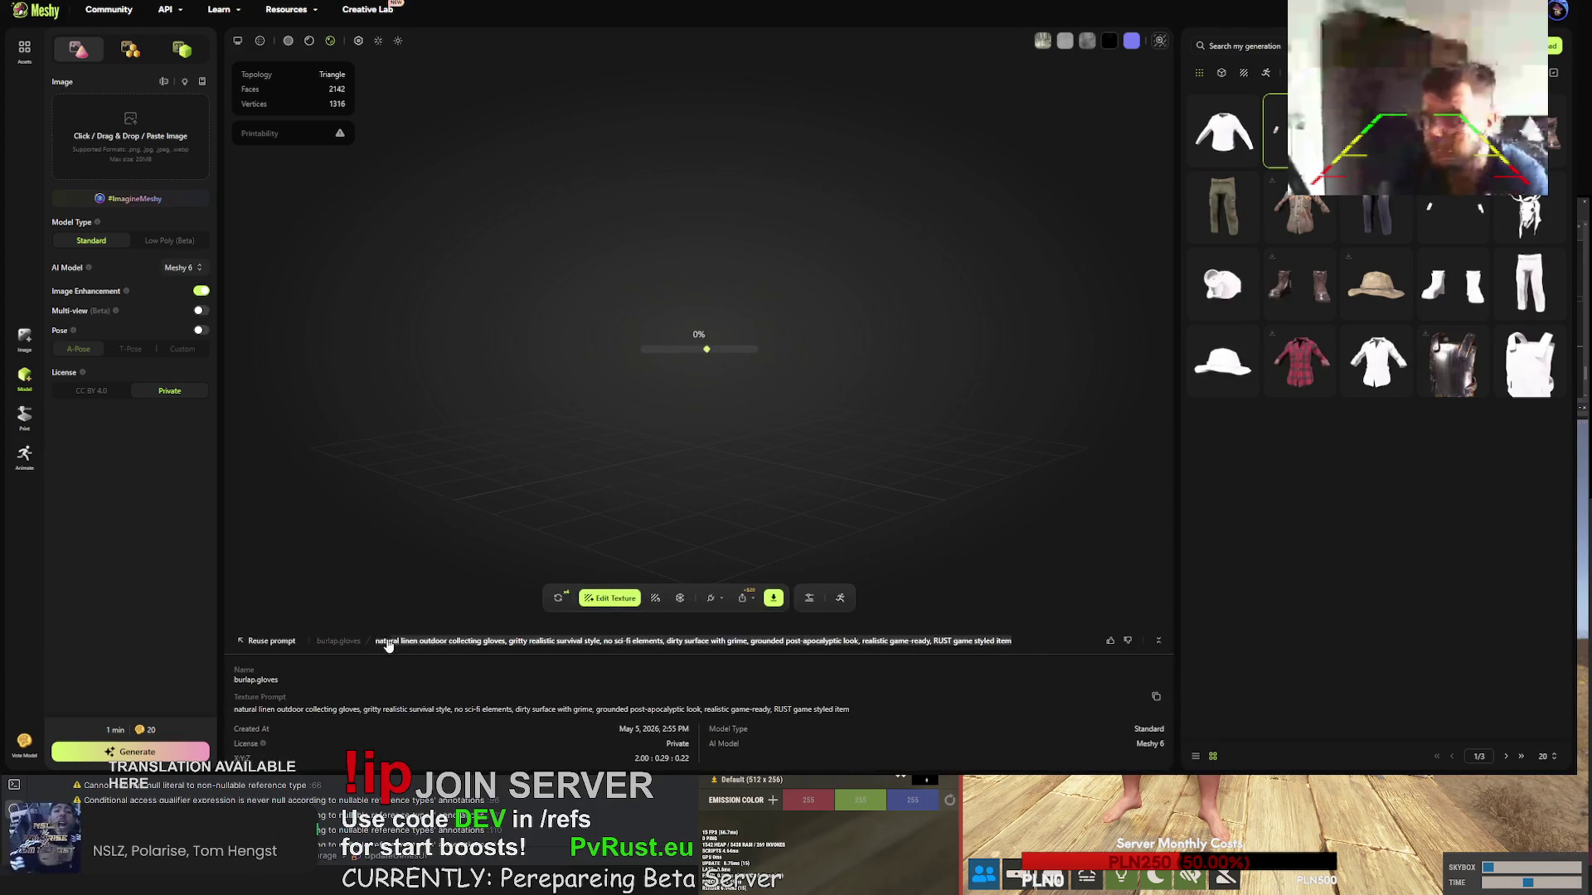
click(378, 643)
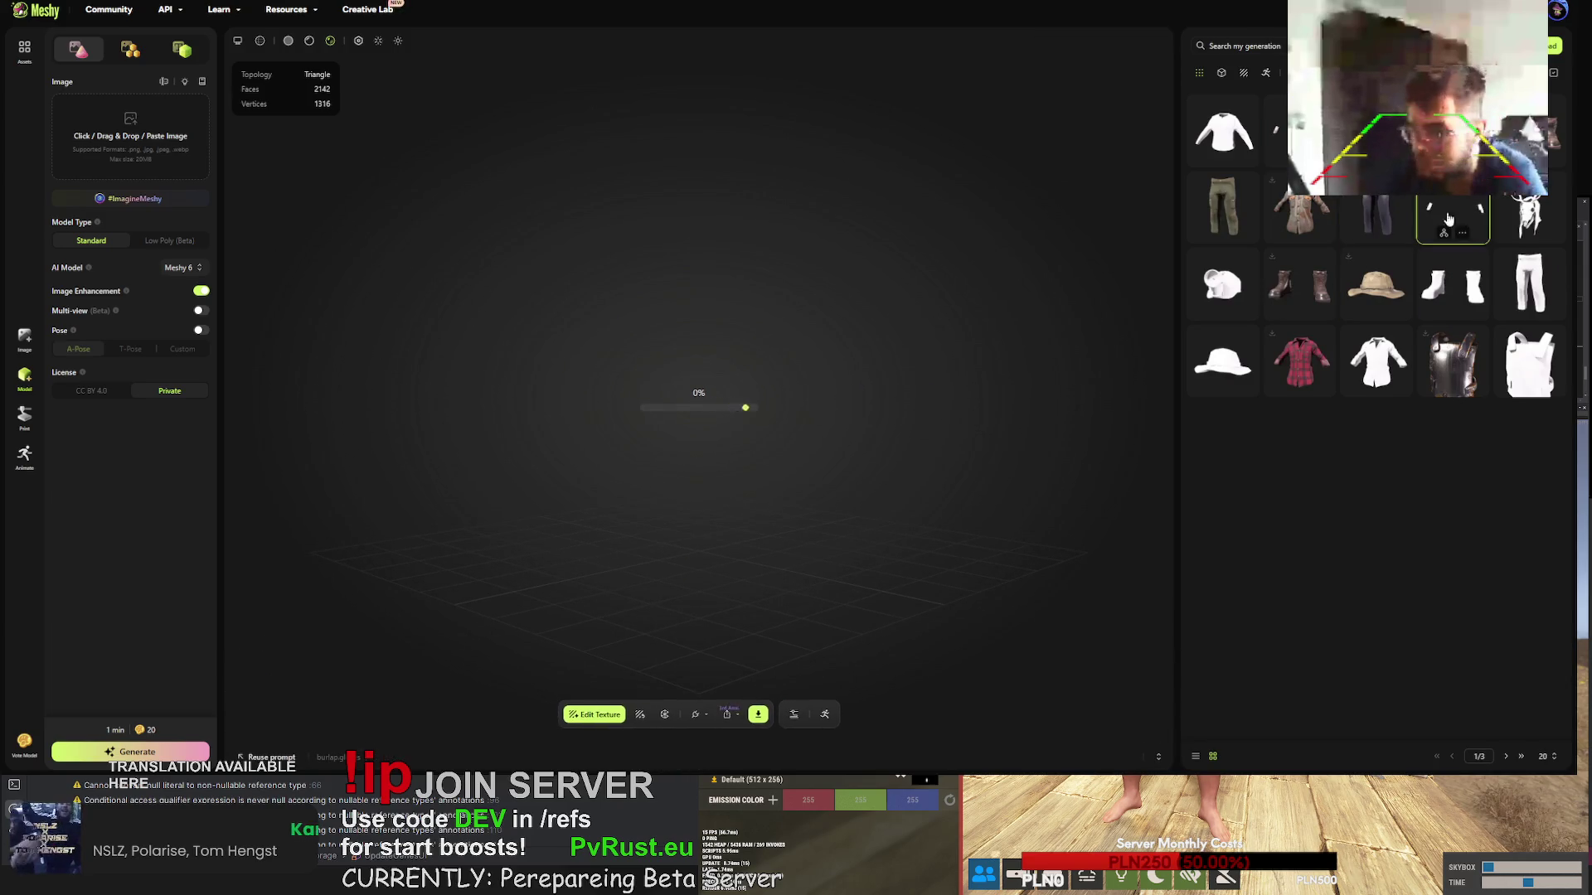
click(640, 715)
- Replace the gloves prompt with the linen gloves description plus 'with blue flowers design' and start texturing
click(574, 485)
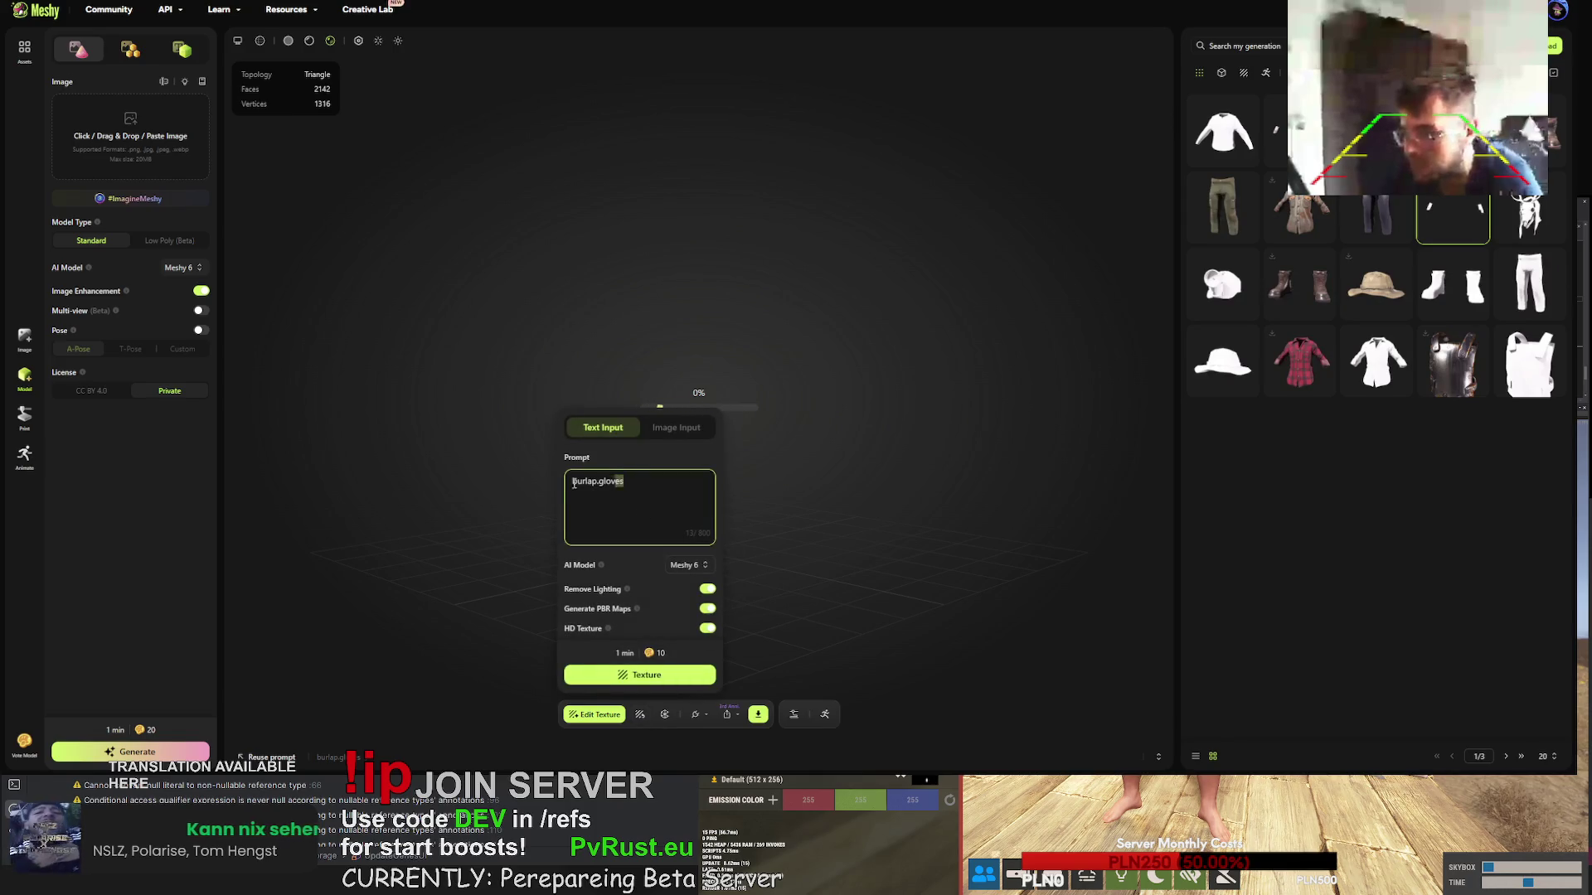
triple_click(593, 481)
text(natural linen outdoor collecting gloves, gritty realistic survival style, no sci-fi elements, dirty surface with grime, grounded post-apocalyptic look, realistic game-ready, RUST game styled item)
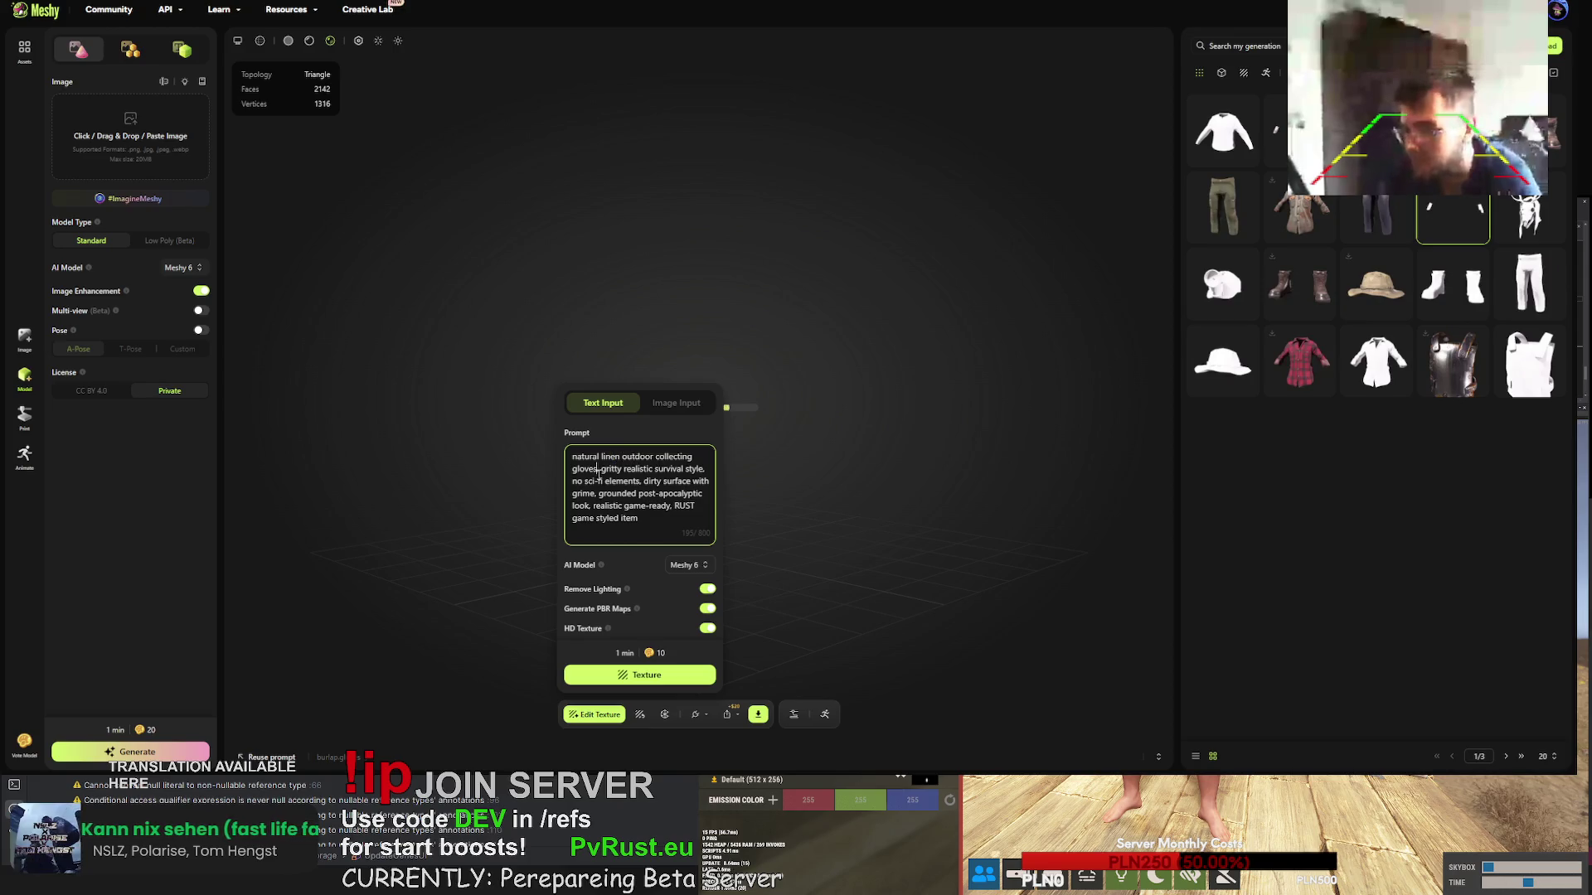
text(with,)
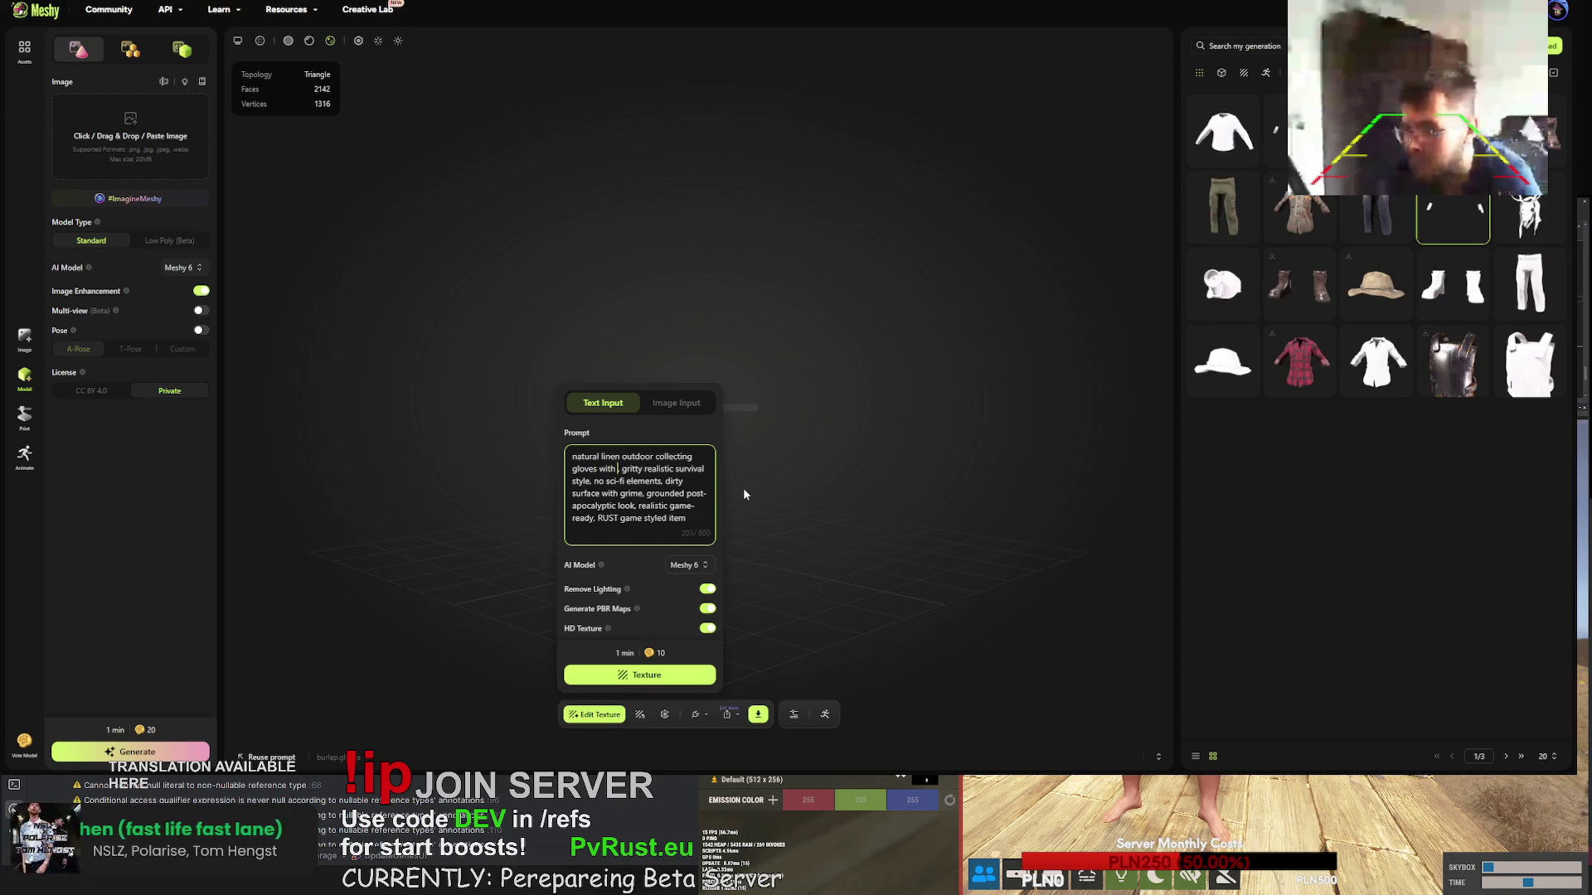
text(blu)
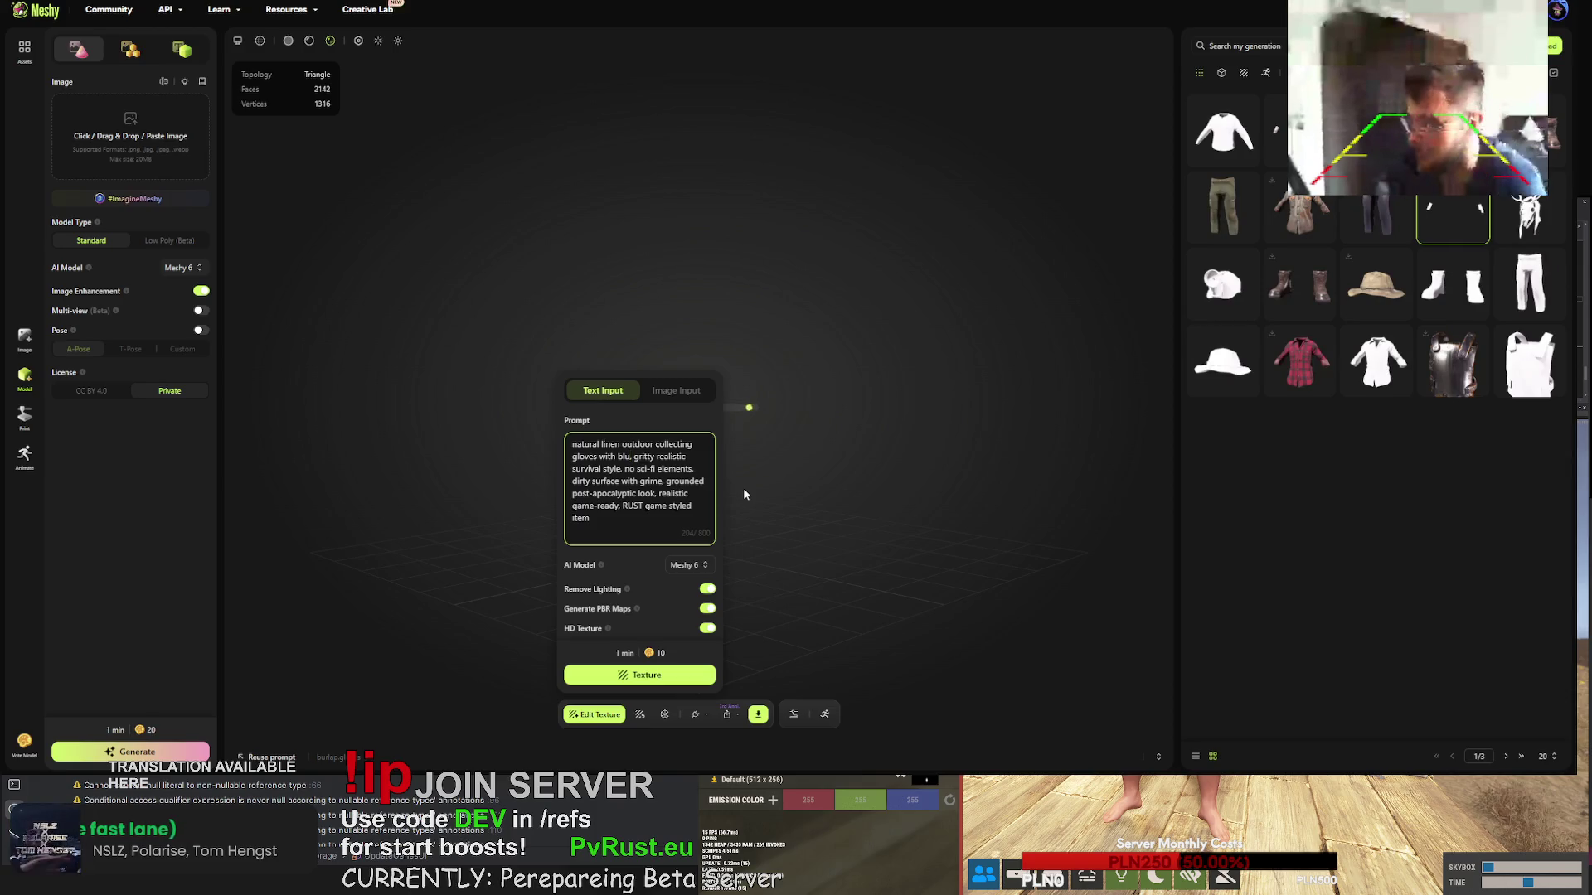
text(e)
text( flower)
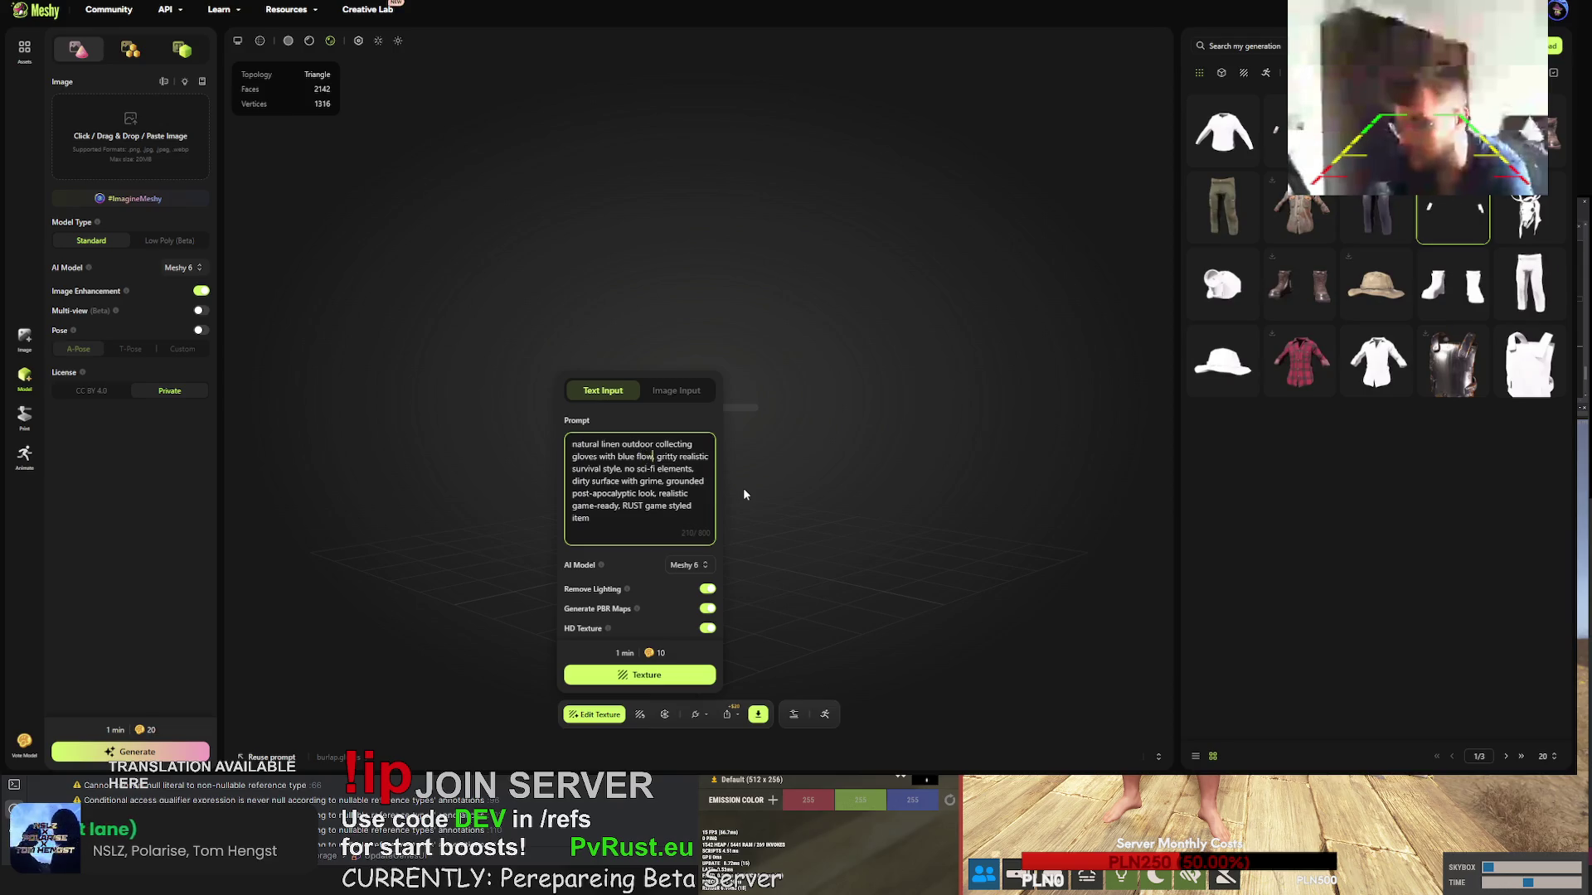
text(s desings)
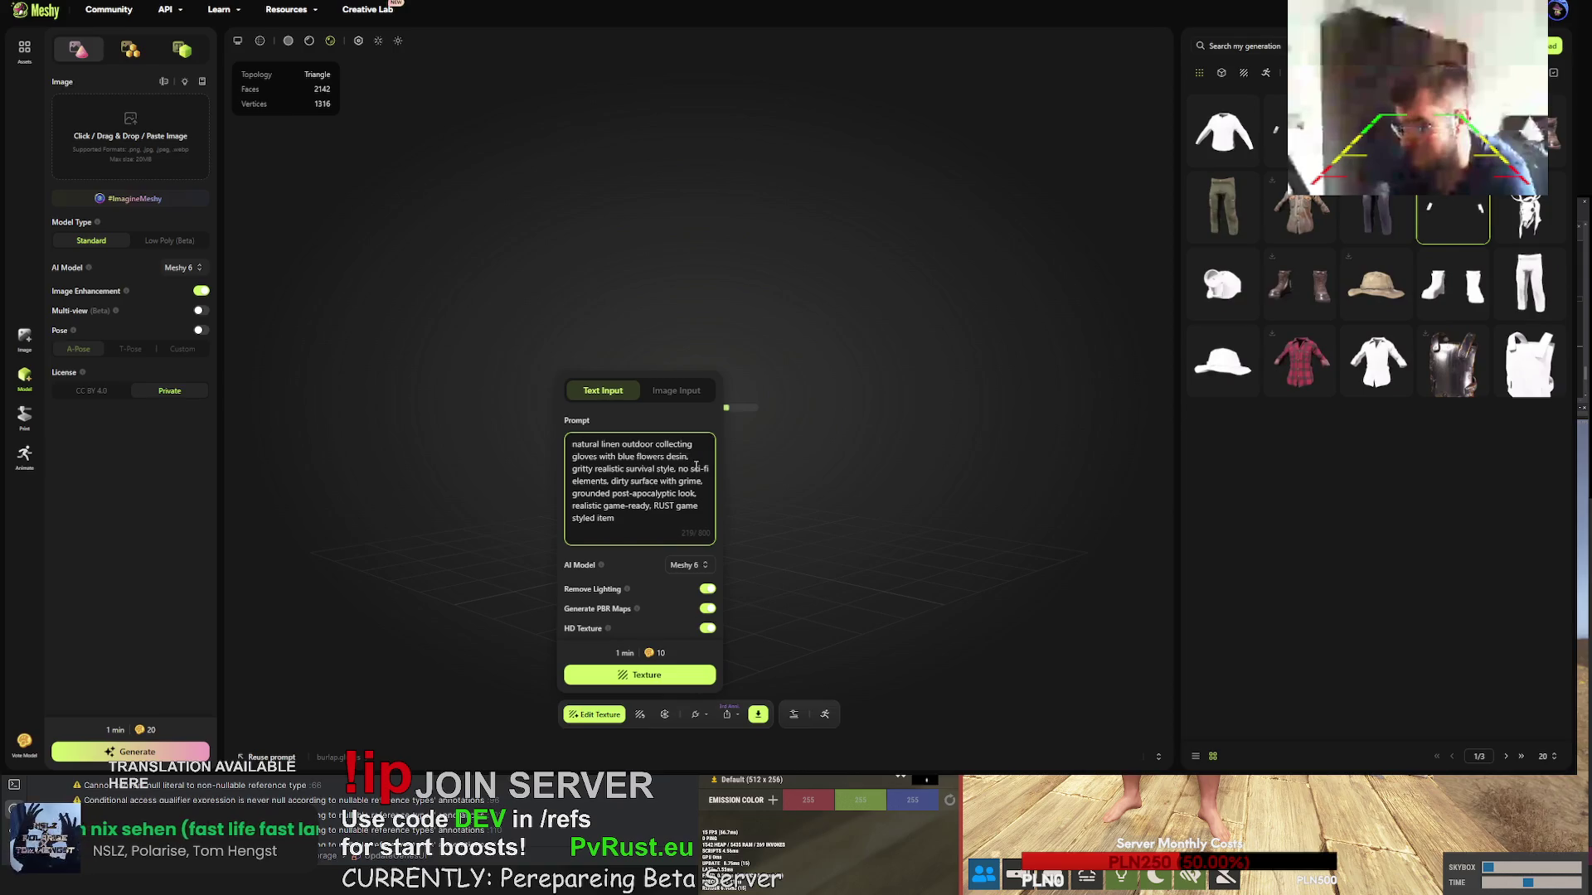
text(g)
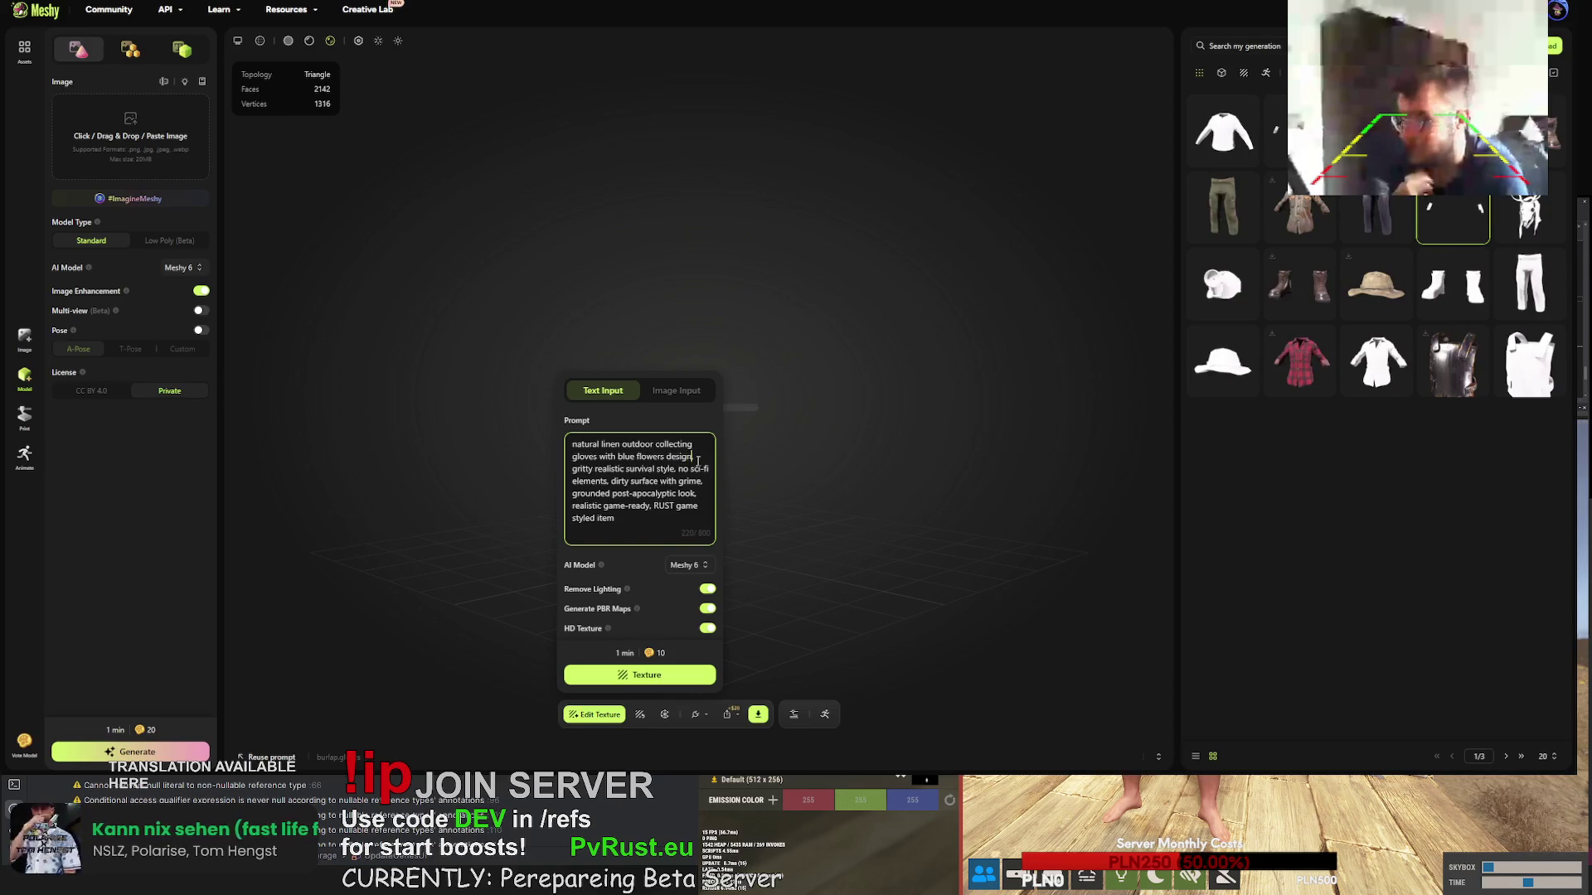
click(664, 677)
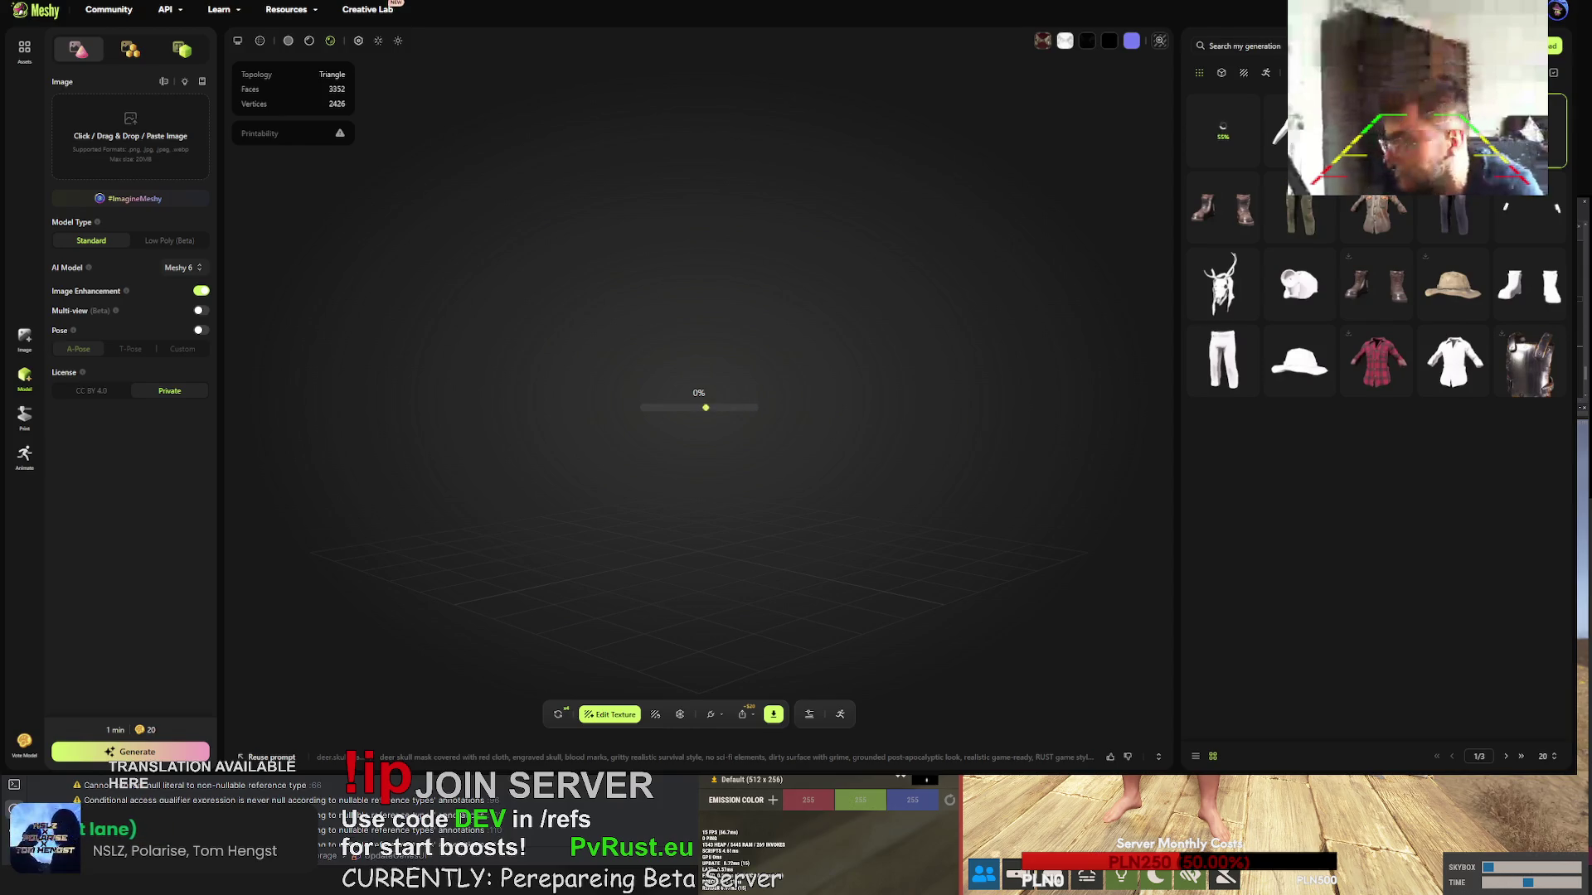
- Reload Meshy, download the deer skull mask as FBX, and open the browser developer tools
key(F5)
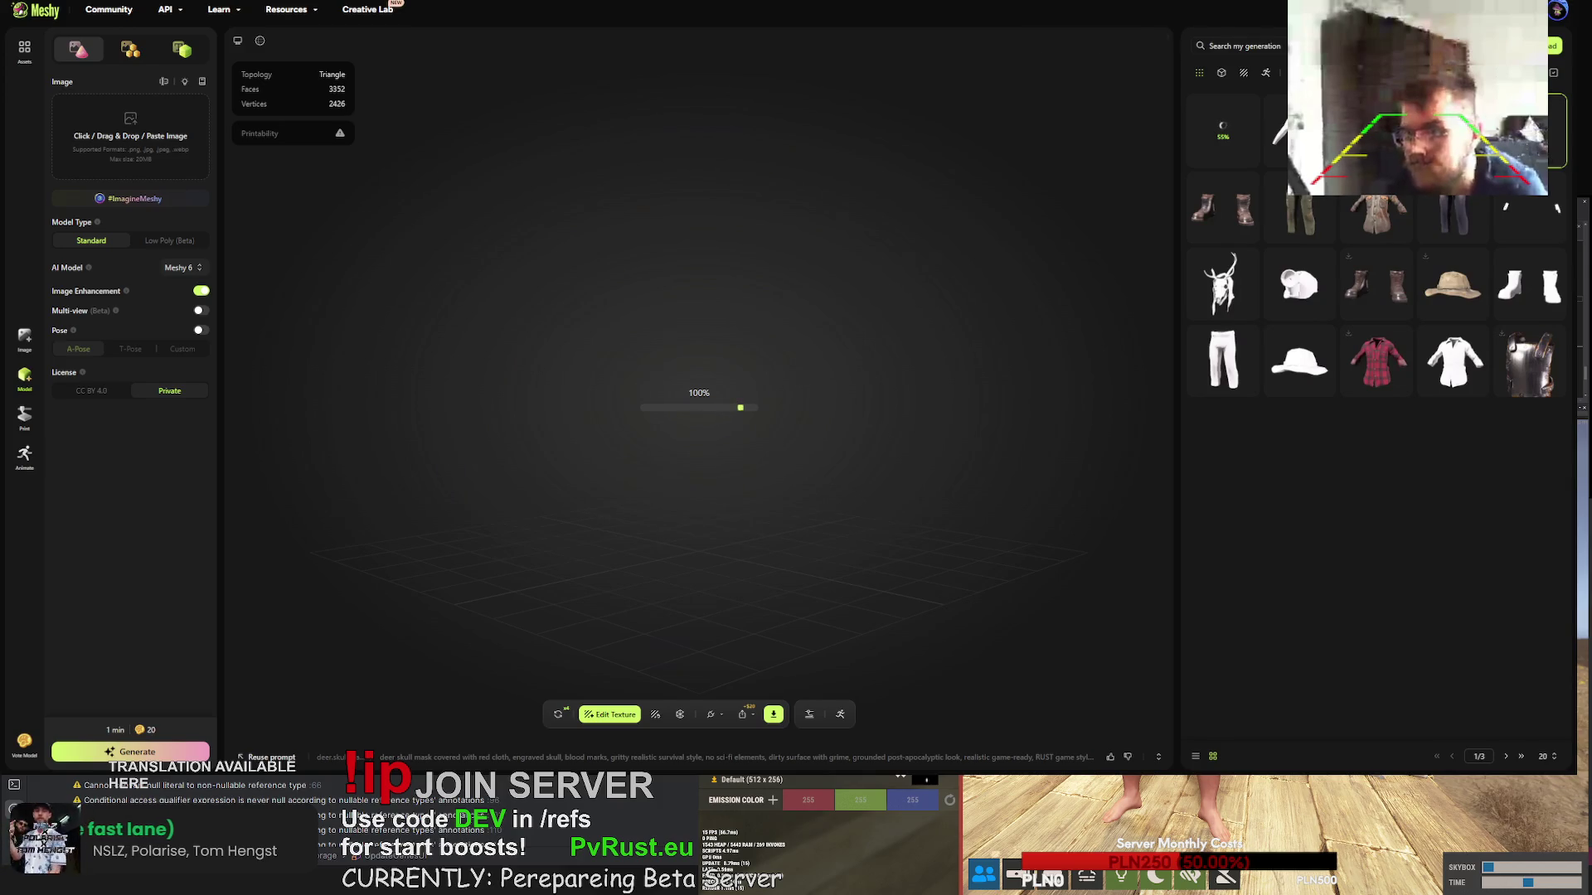
click(770, 721)
click(750, 676)
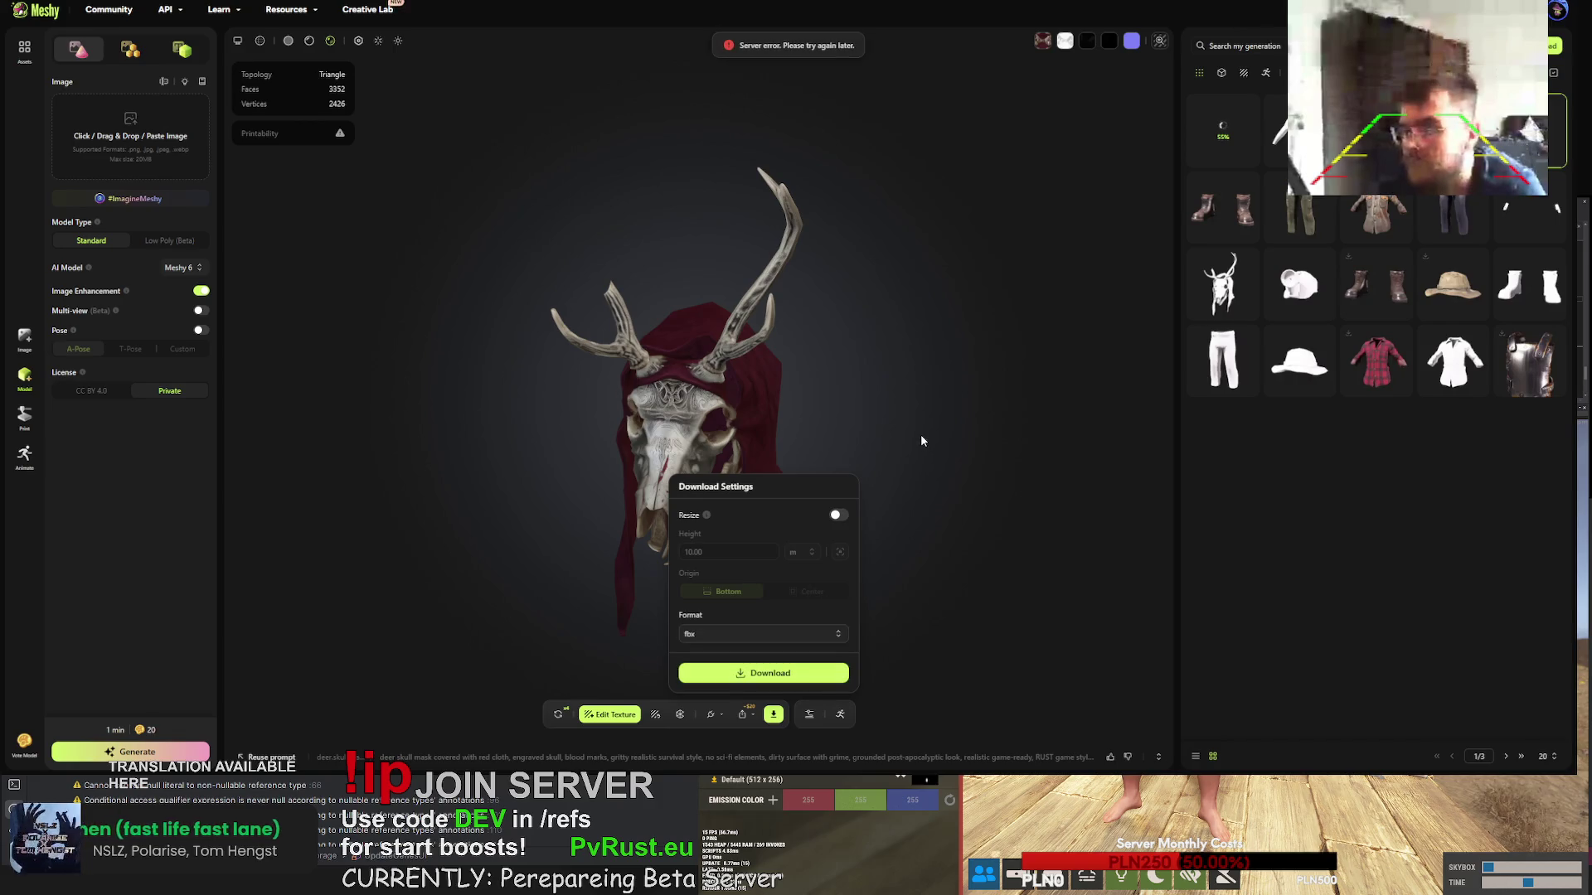
click(995, 426)
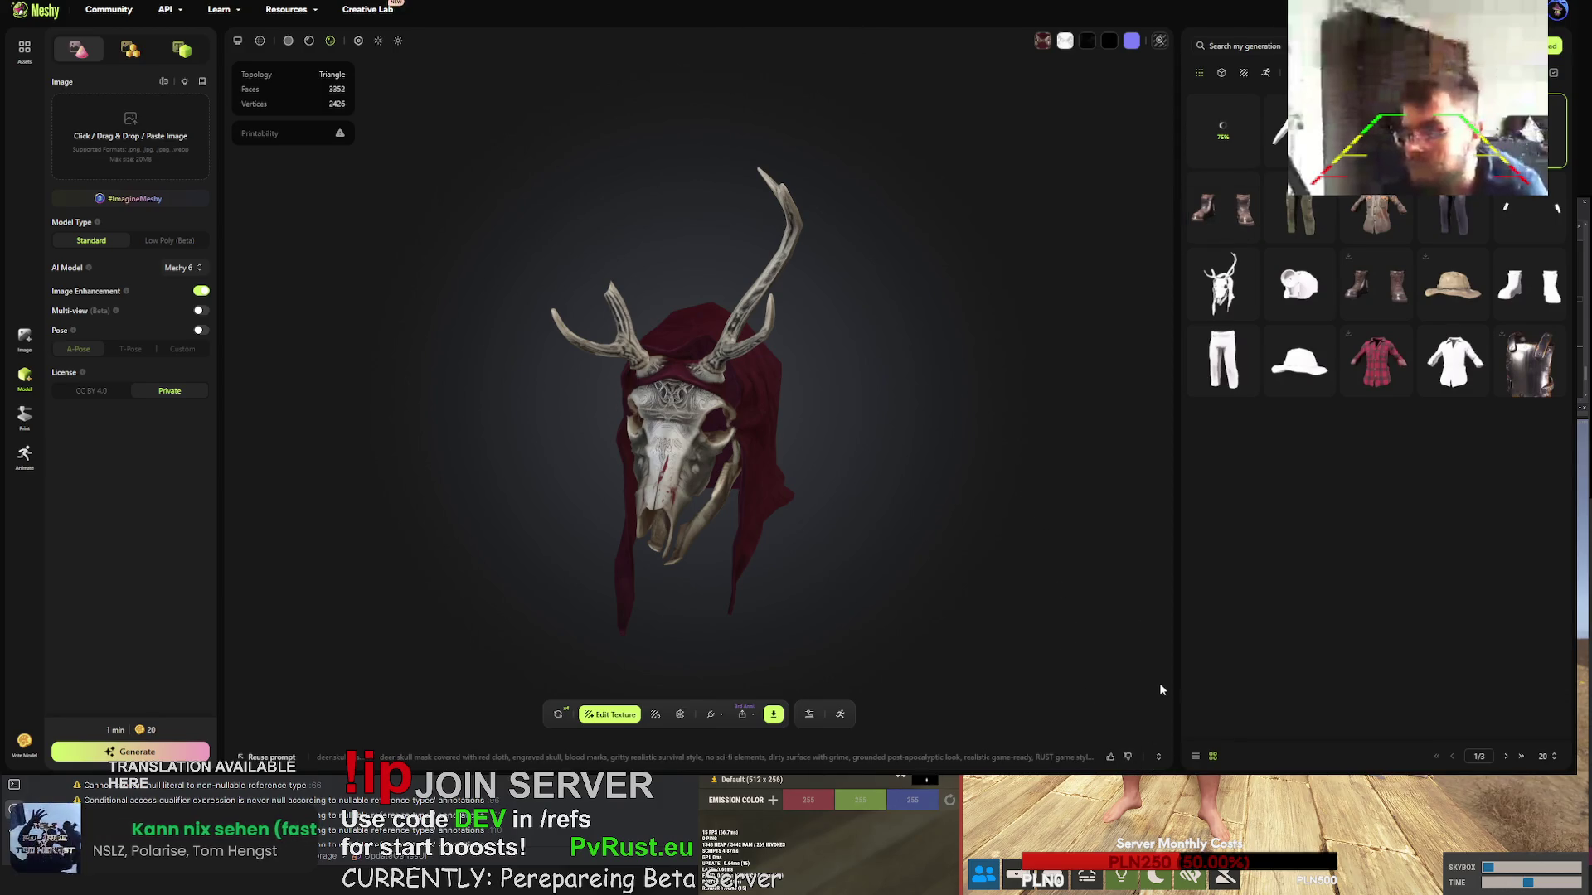
key(F12)
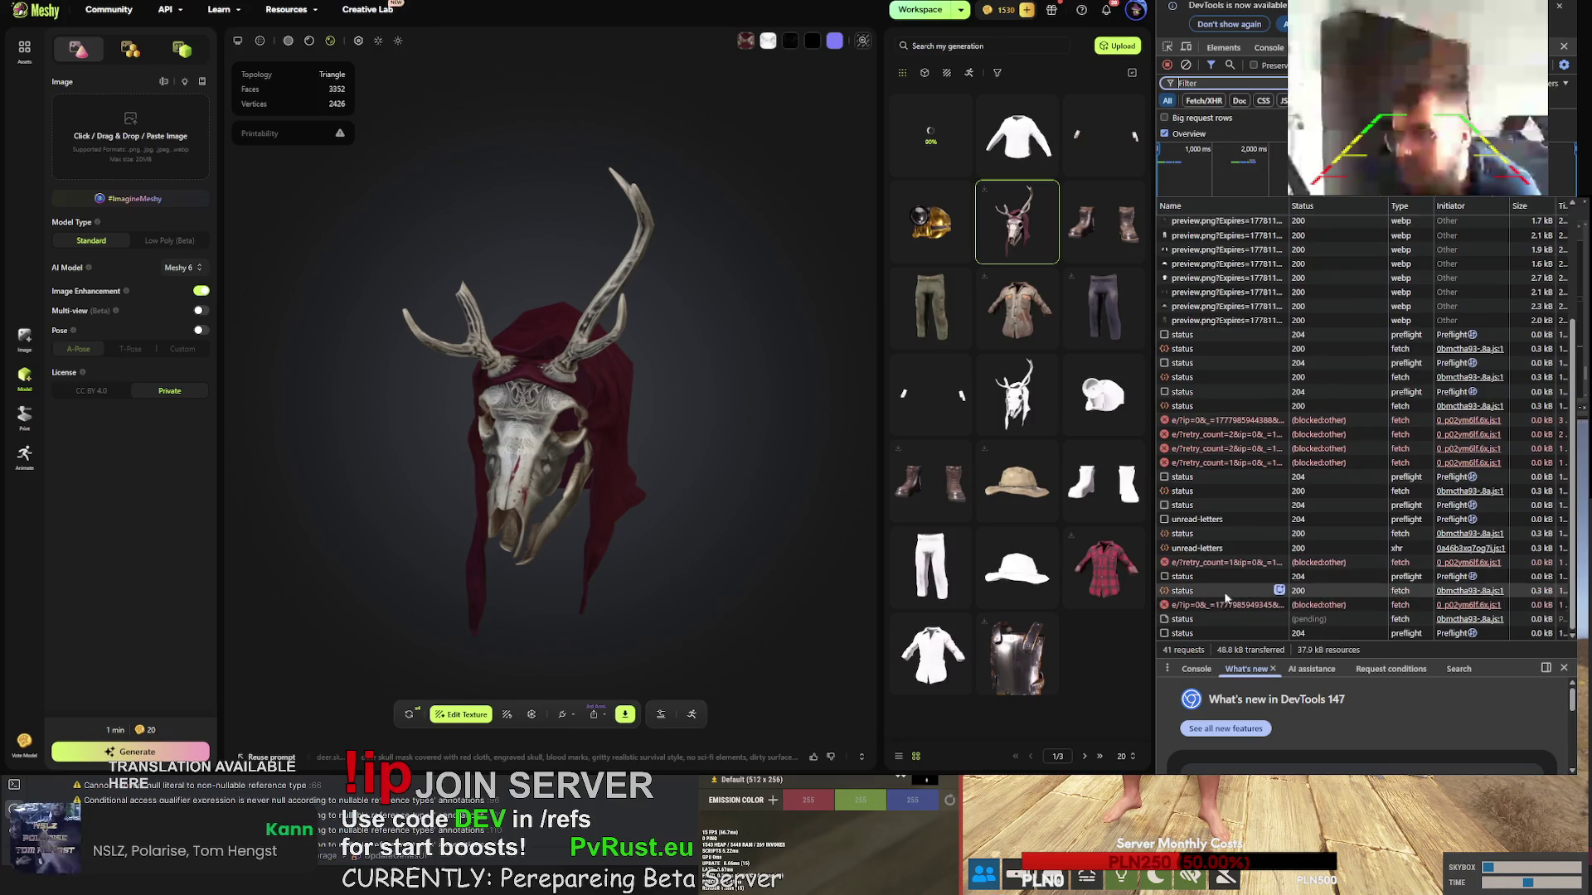
- View the headers of the failed retry_count request, then close the developer tools
click(1233, 564)
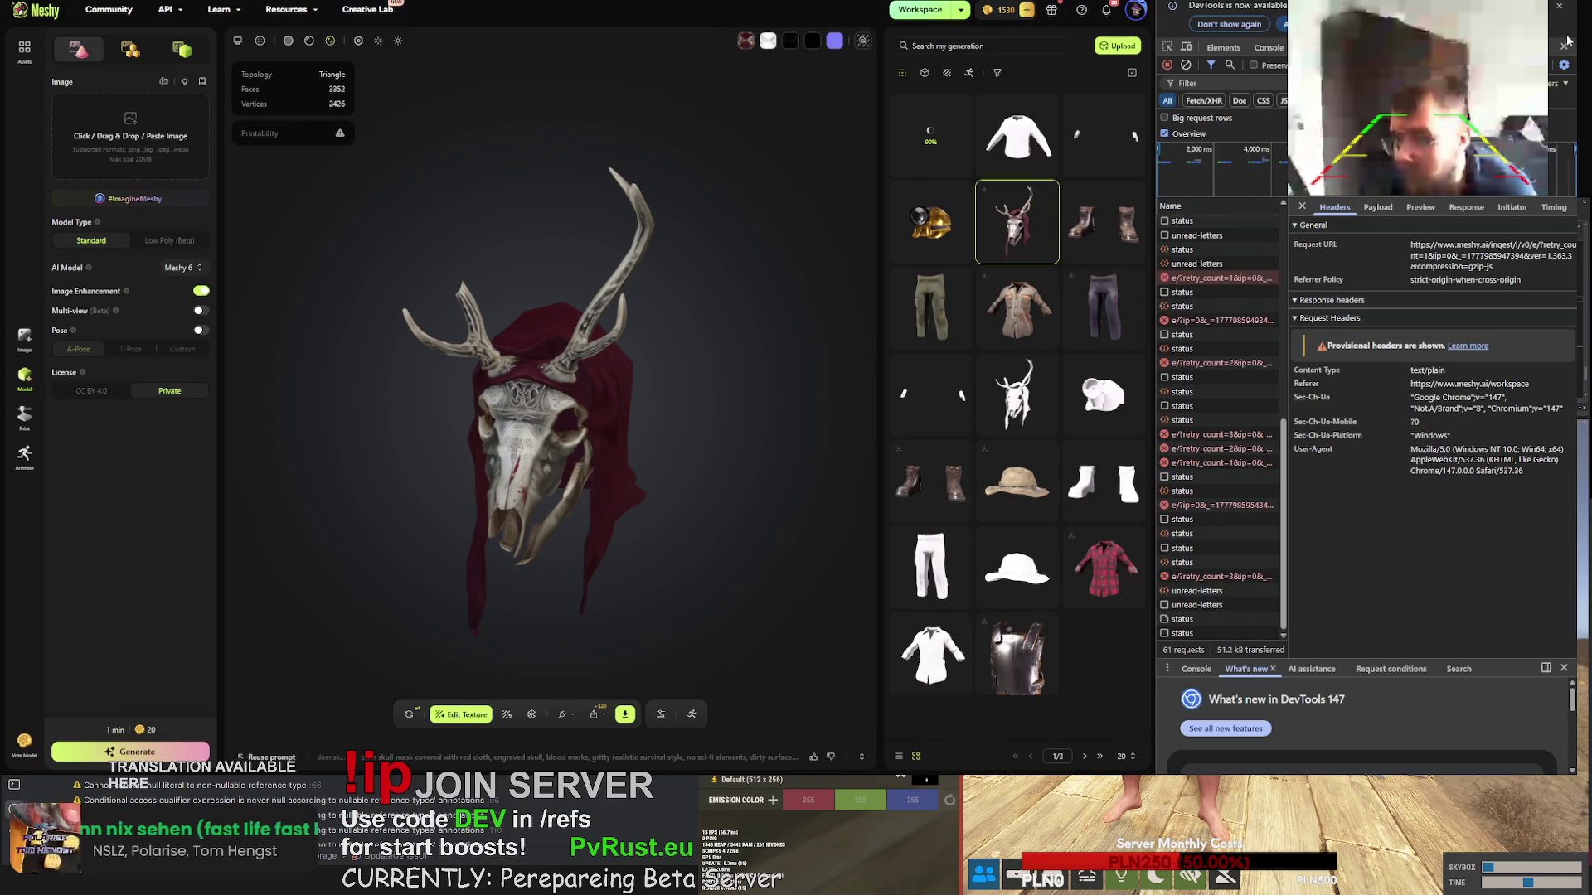
key(F12)
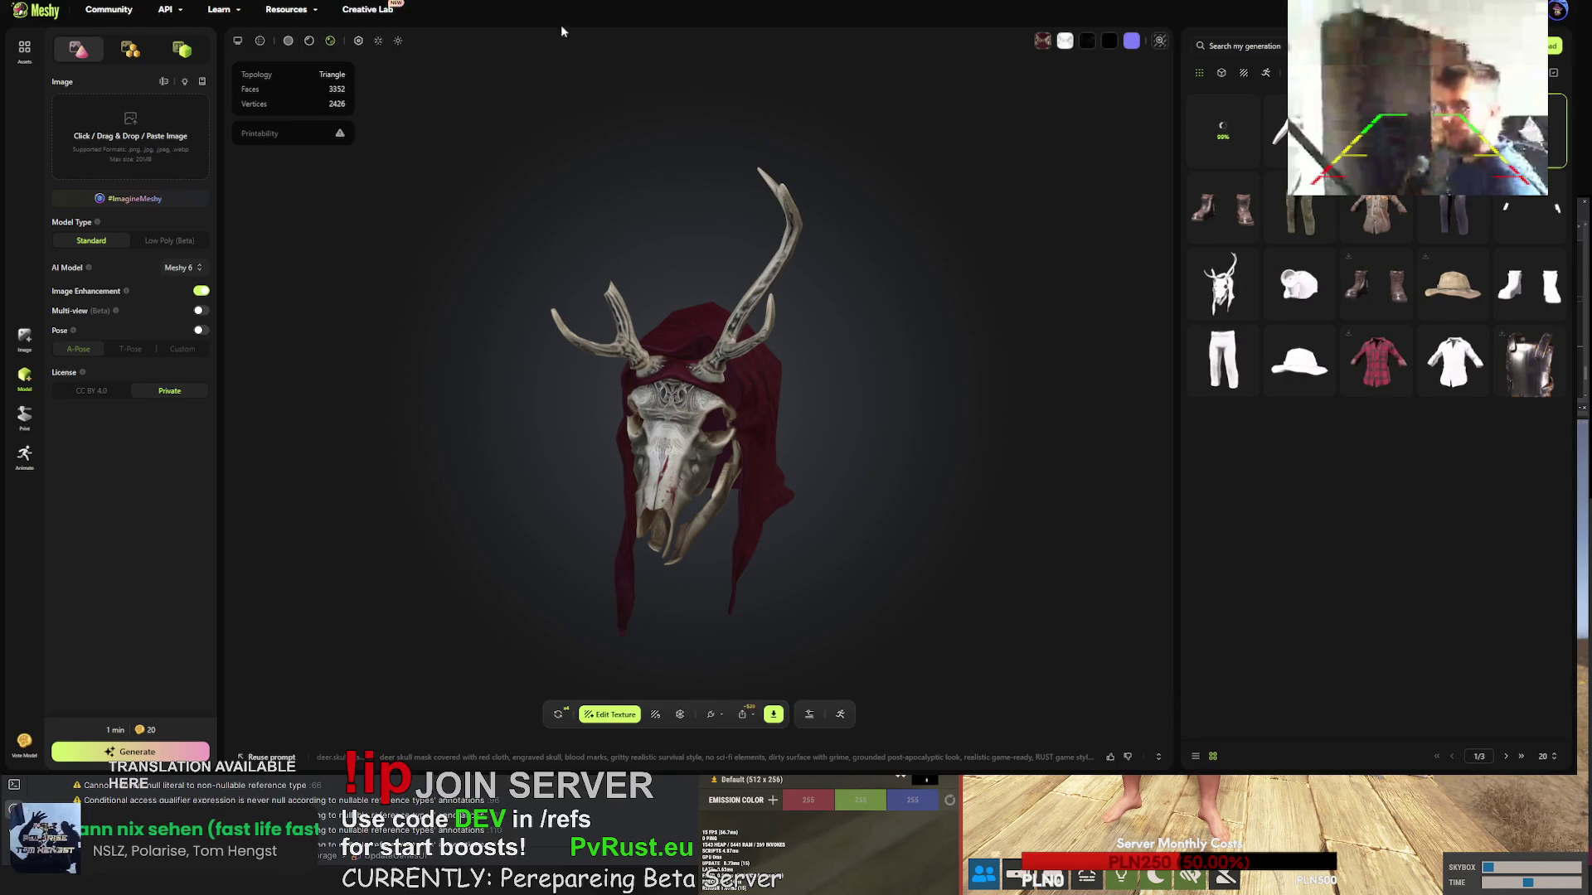
- Open the burlap gloves, orbit them, then load the newest retextured gloves generation
click(1223, 207)
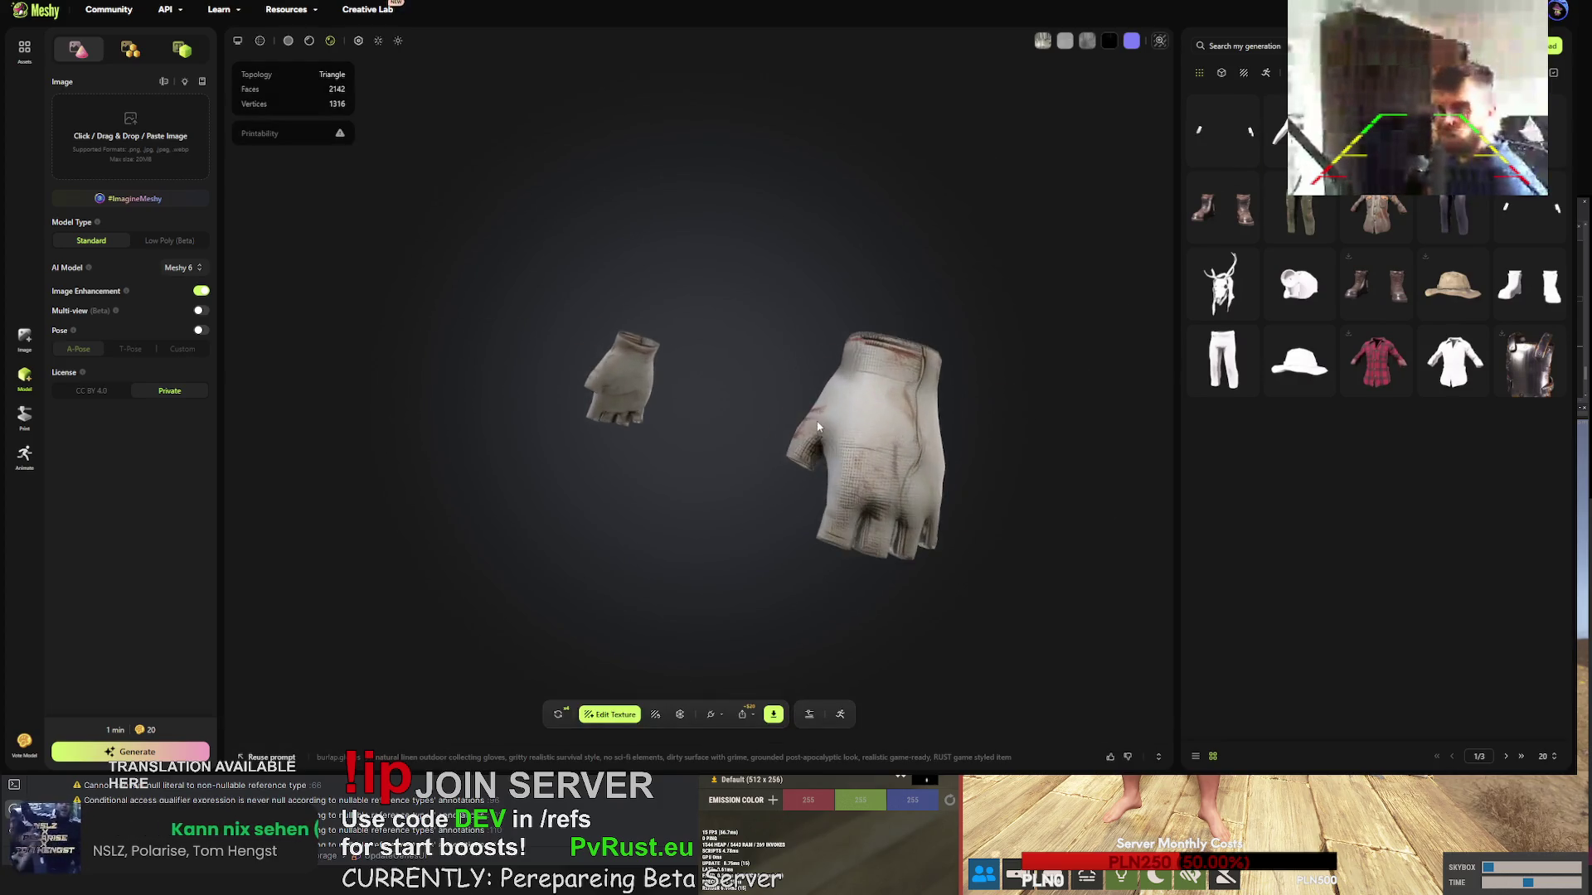
mouse_move(754, 412)
mouse_down()
mouse_move(773, 388)
mouse_move(790, 438)
mouse_move(957, 431)
mouse_move(773, 430)
mouse_move(826, 429)
mouse_up()
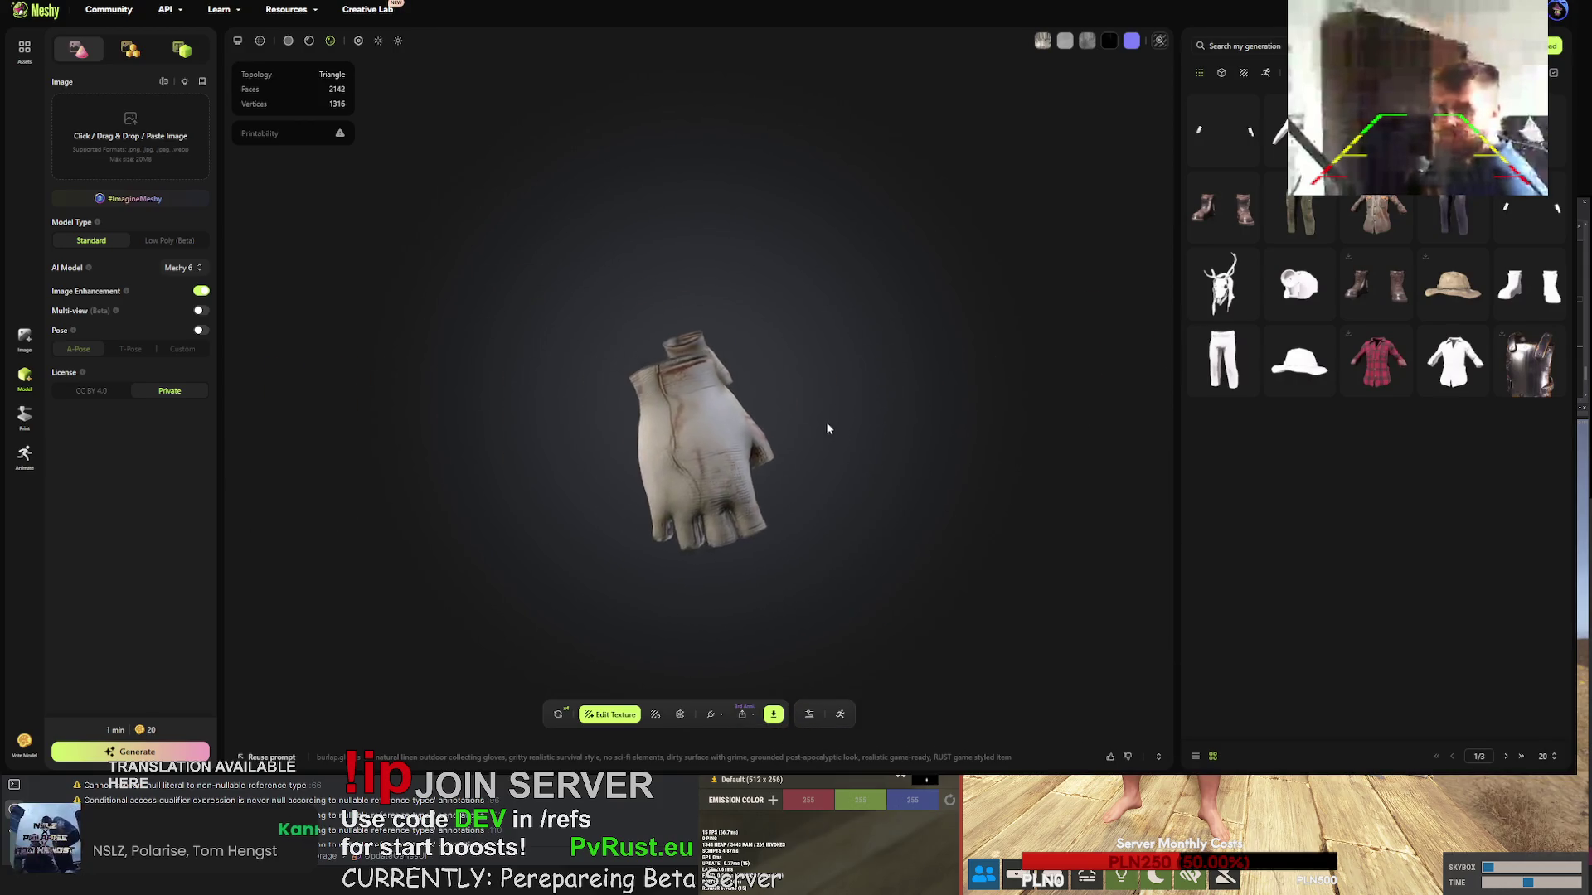
scroll(827, 428, up, 5)
click(1223, 130)
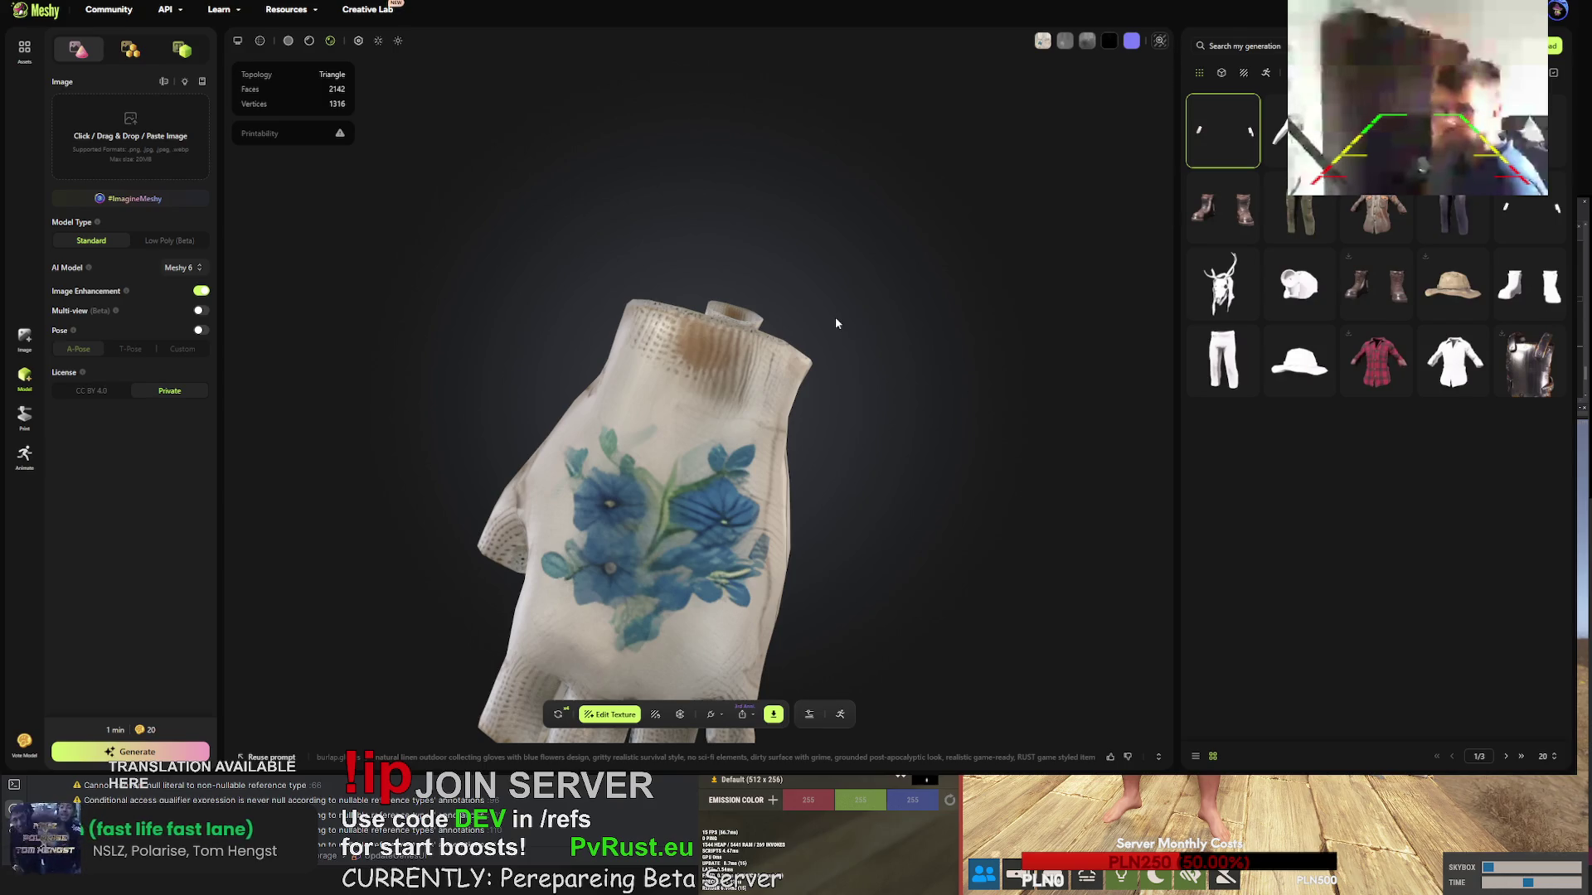
click(1299, 130)
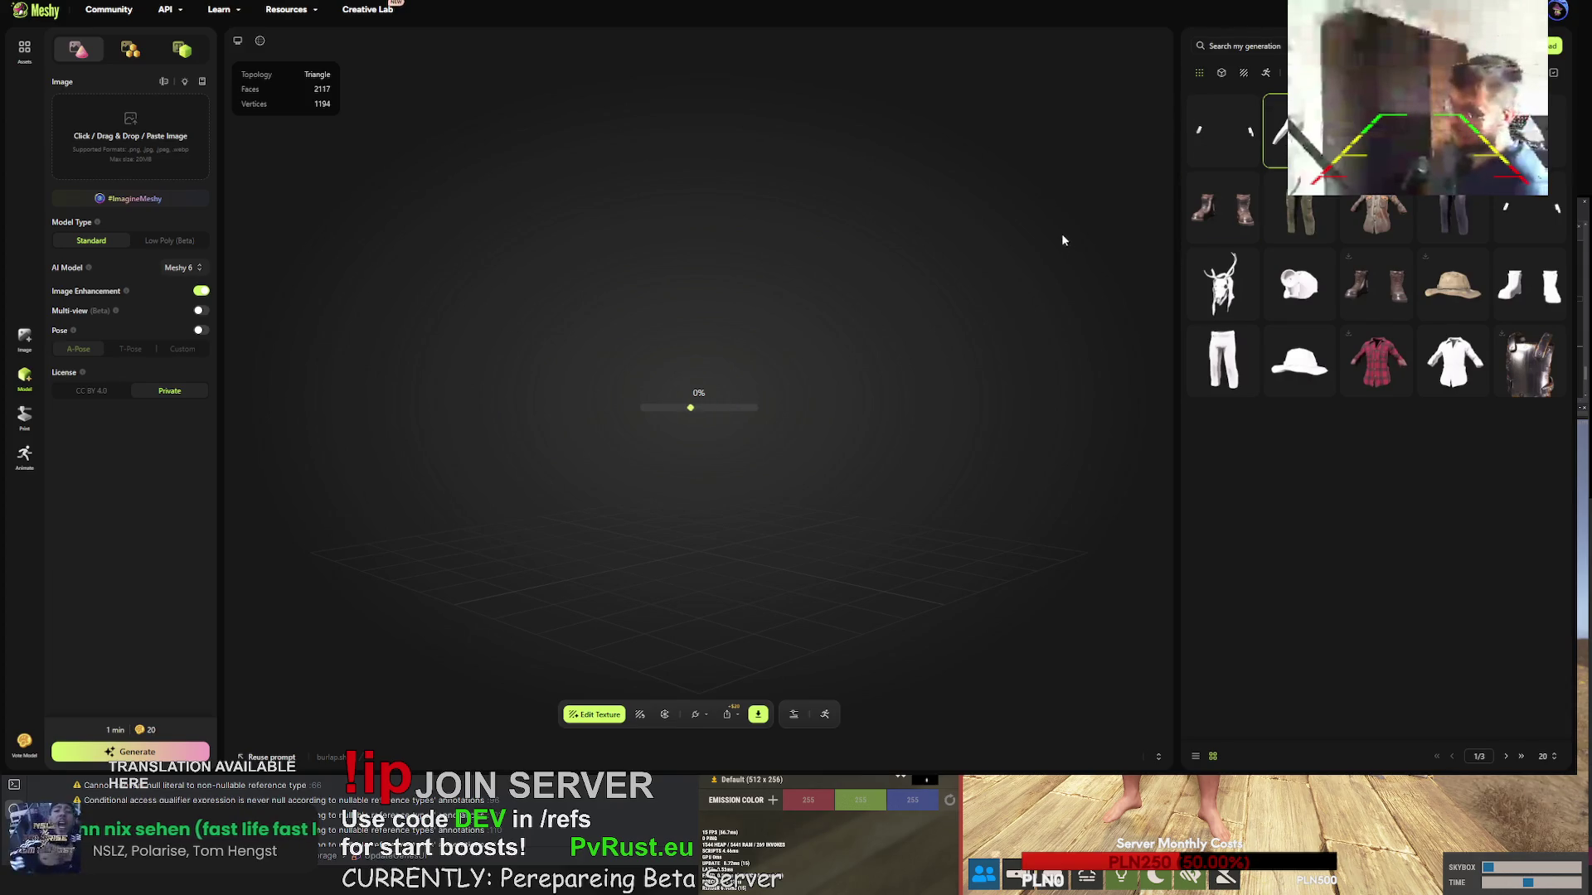
- Paste the saved gloves prompt into the shirt's retexture prompt and select 'outdoor collecting gloves'
click(639, 717)
drag(617, 481, 562, 482)
text(natural linen outdoor collecting gloves, gritty realistic survival style, no sci-fi elements, dirty surface with grime, grounded post-apocalyptic look, realistic game-ready, RUST game styled item)
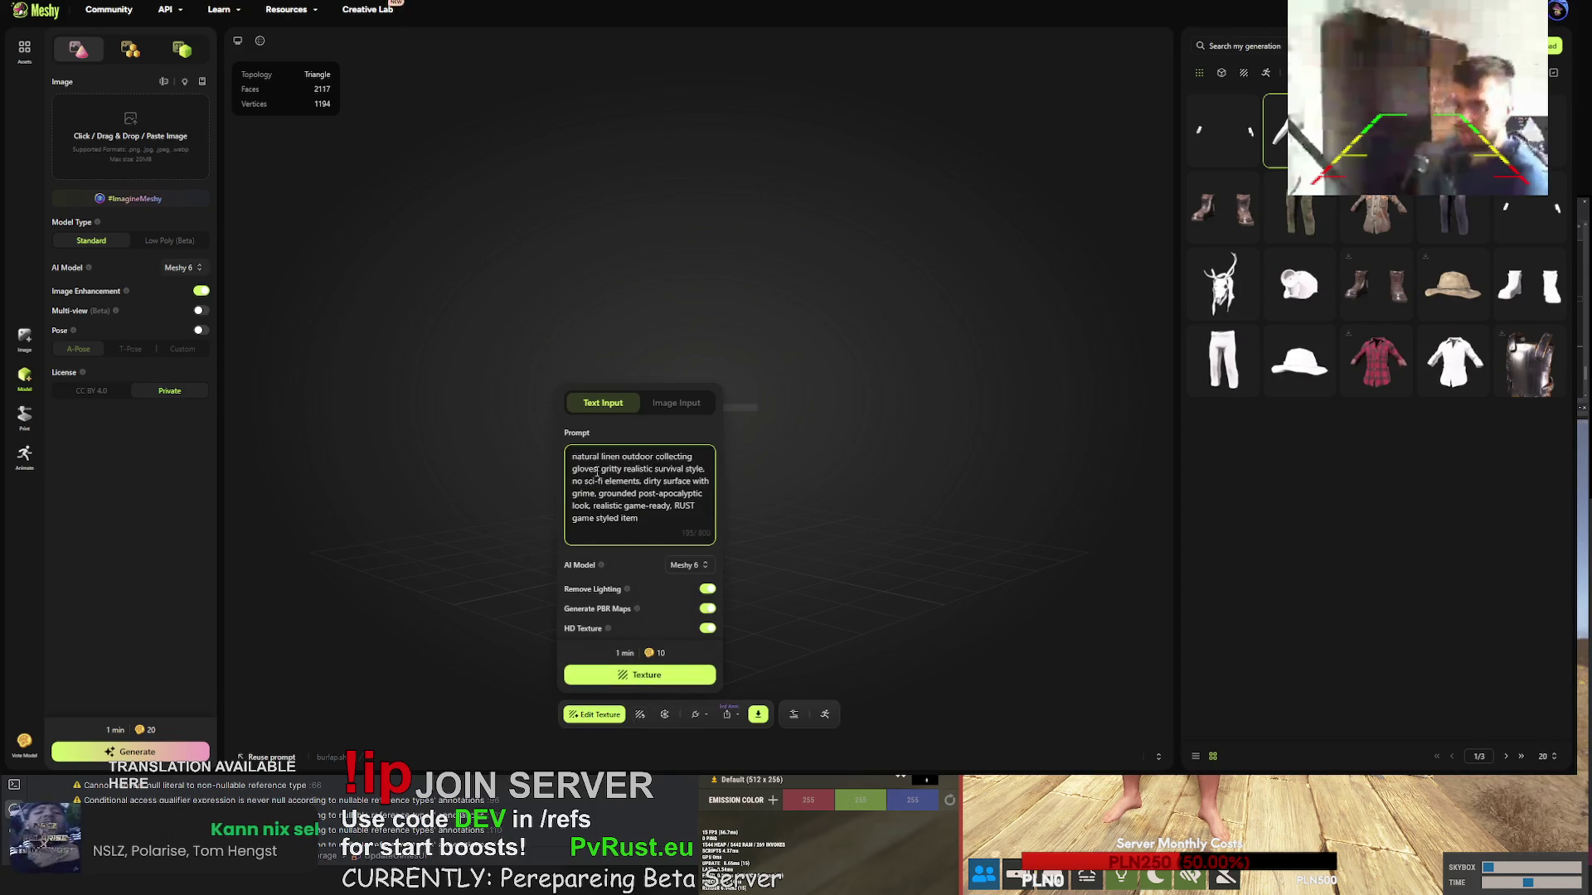
click(652, 457)
drag(654, 458, 597, 470)
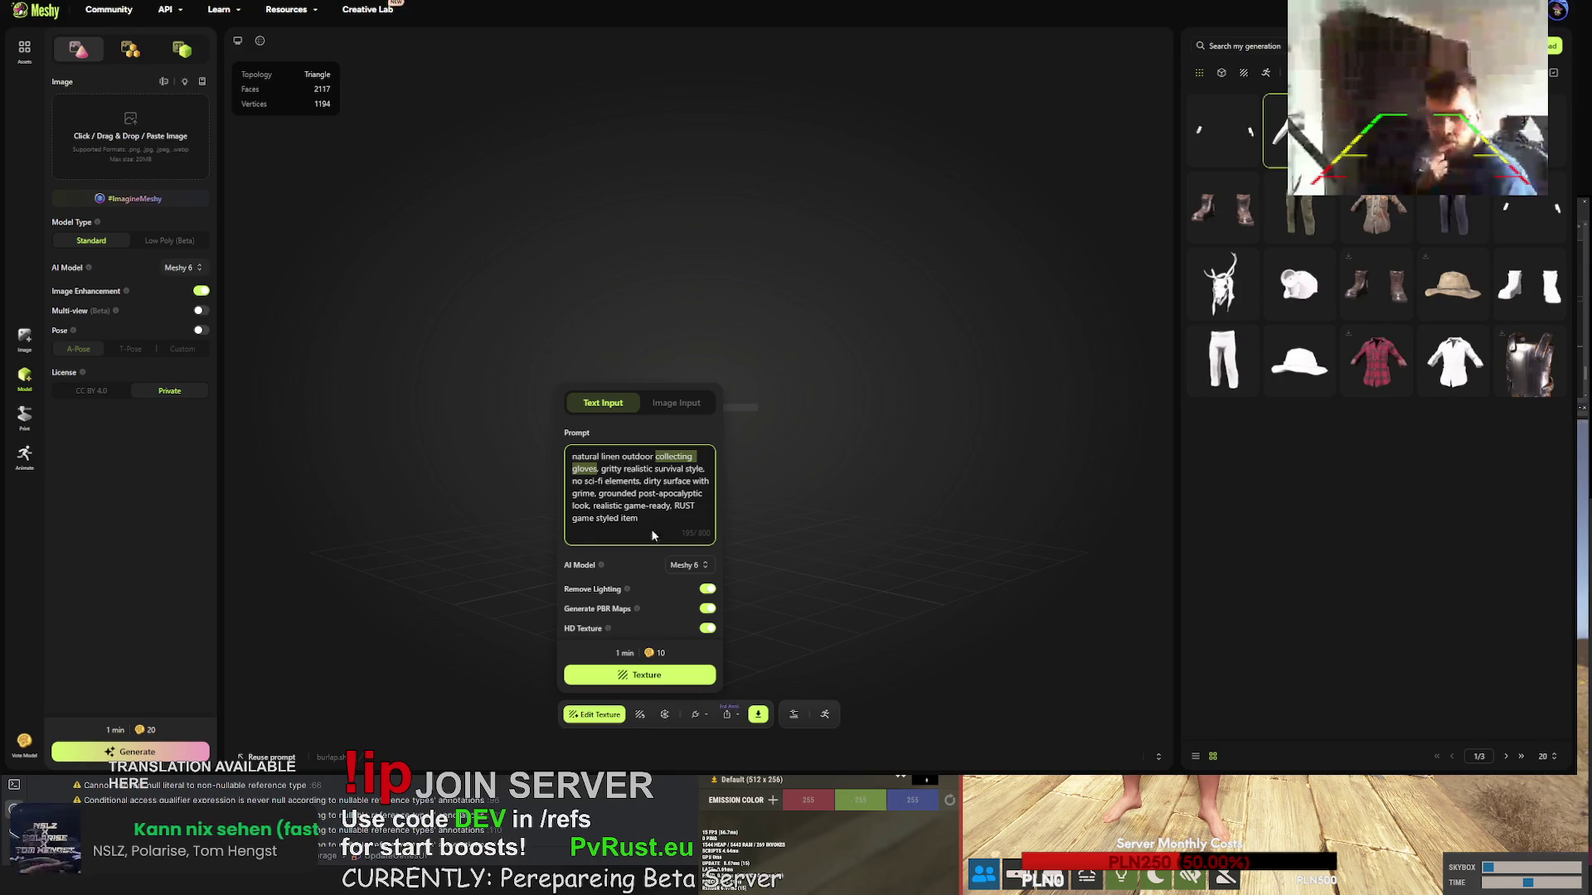
drag(621, 457, 588, 471)
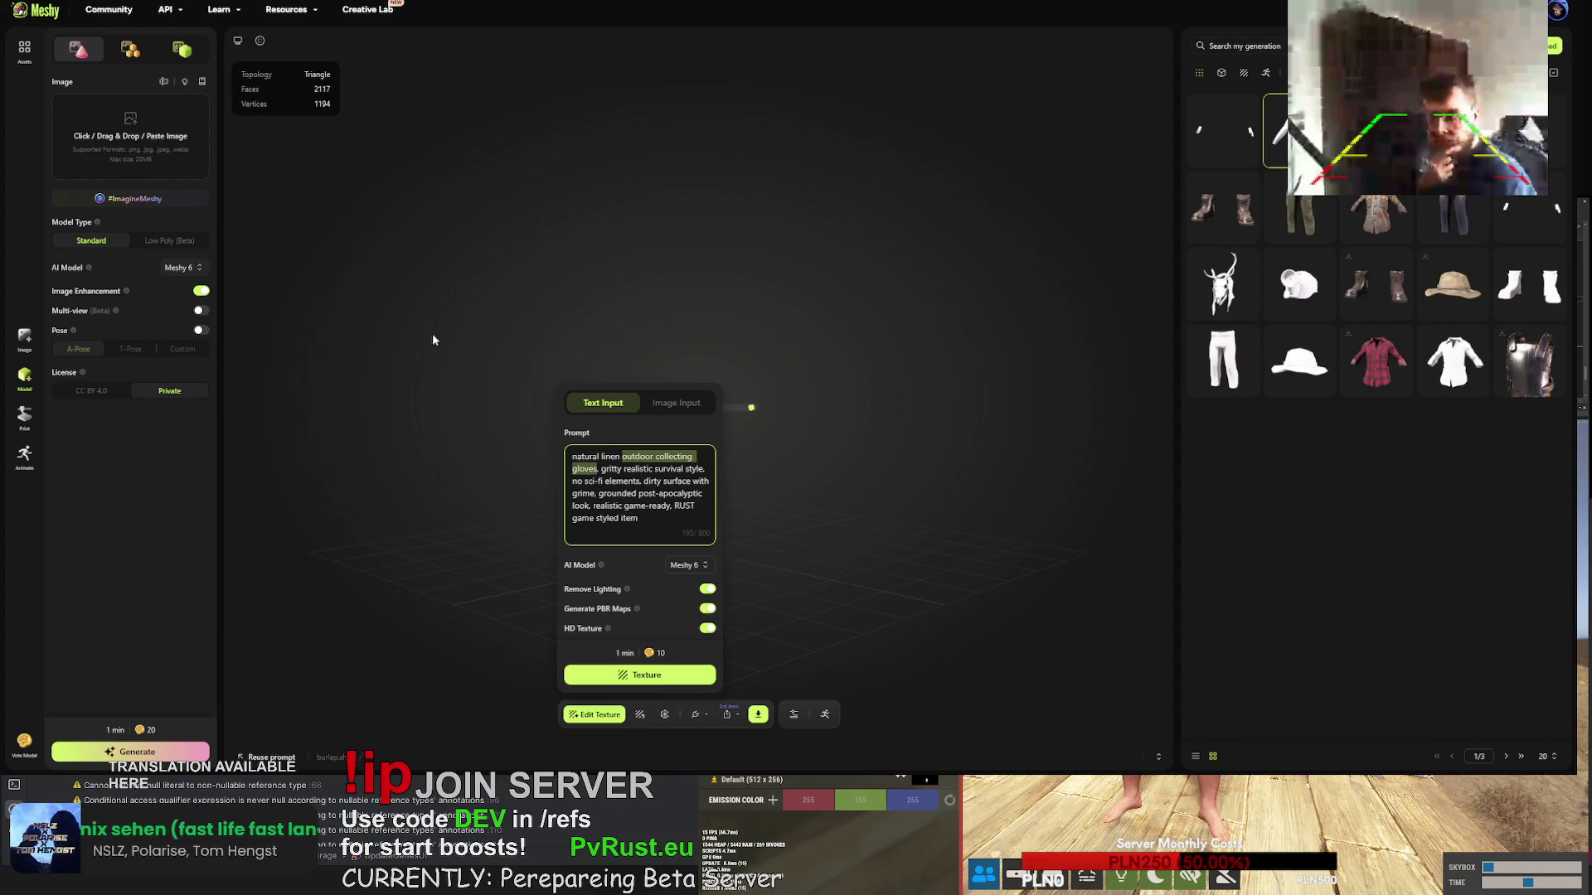
- Enter 'burlap shirt' in Google Translate to check the wording
key(alt+Tab)
key(ctrl+a)
text(bur)
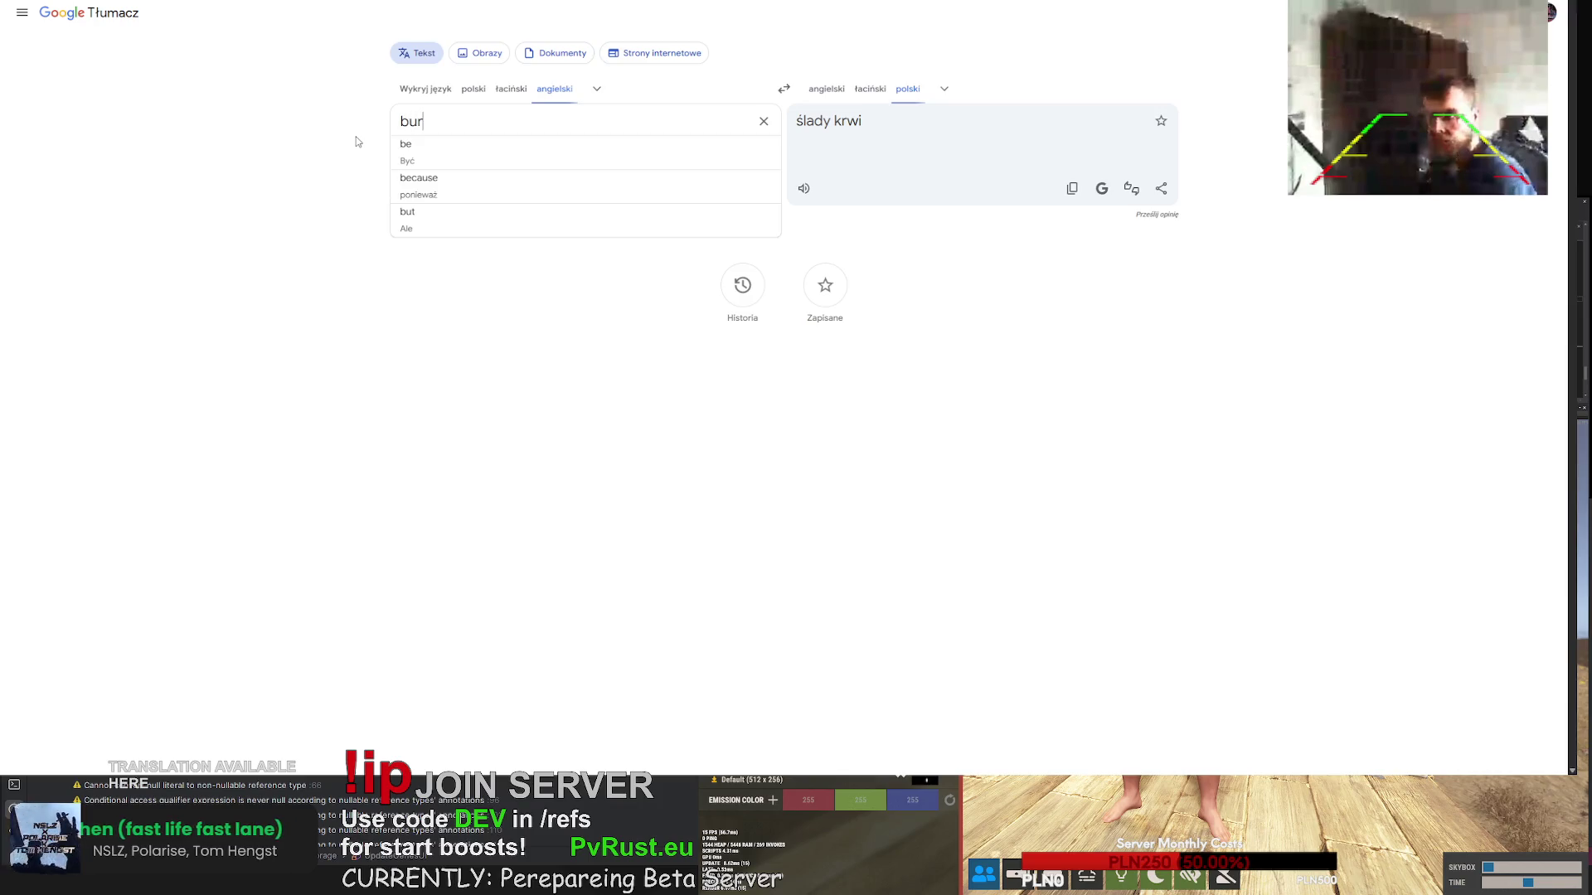
text(lap shirt)
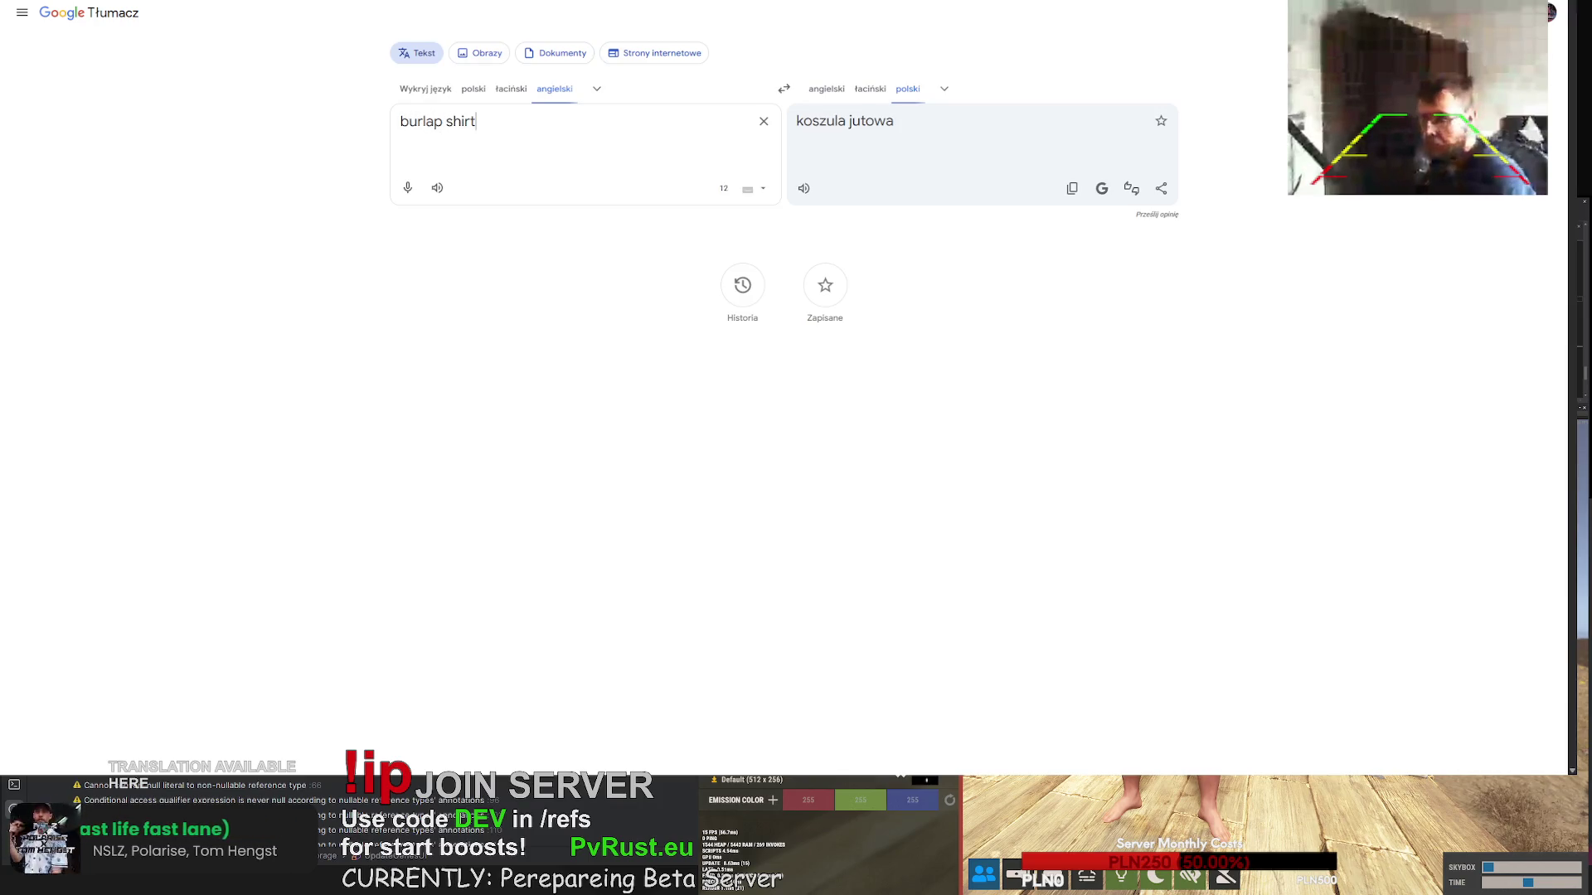
- Replace 'outdoor collecting gloves' in the Meshy prompt with 'burlap shirt,'
key(alt+Tab)
mouse_move(622, 457)
mouse_down()
mouse_move(580, 465)
mouse_move(599, 469)
mouse_up()
text(burlap shirt, gritty)
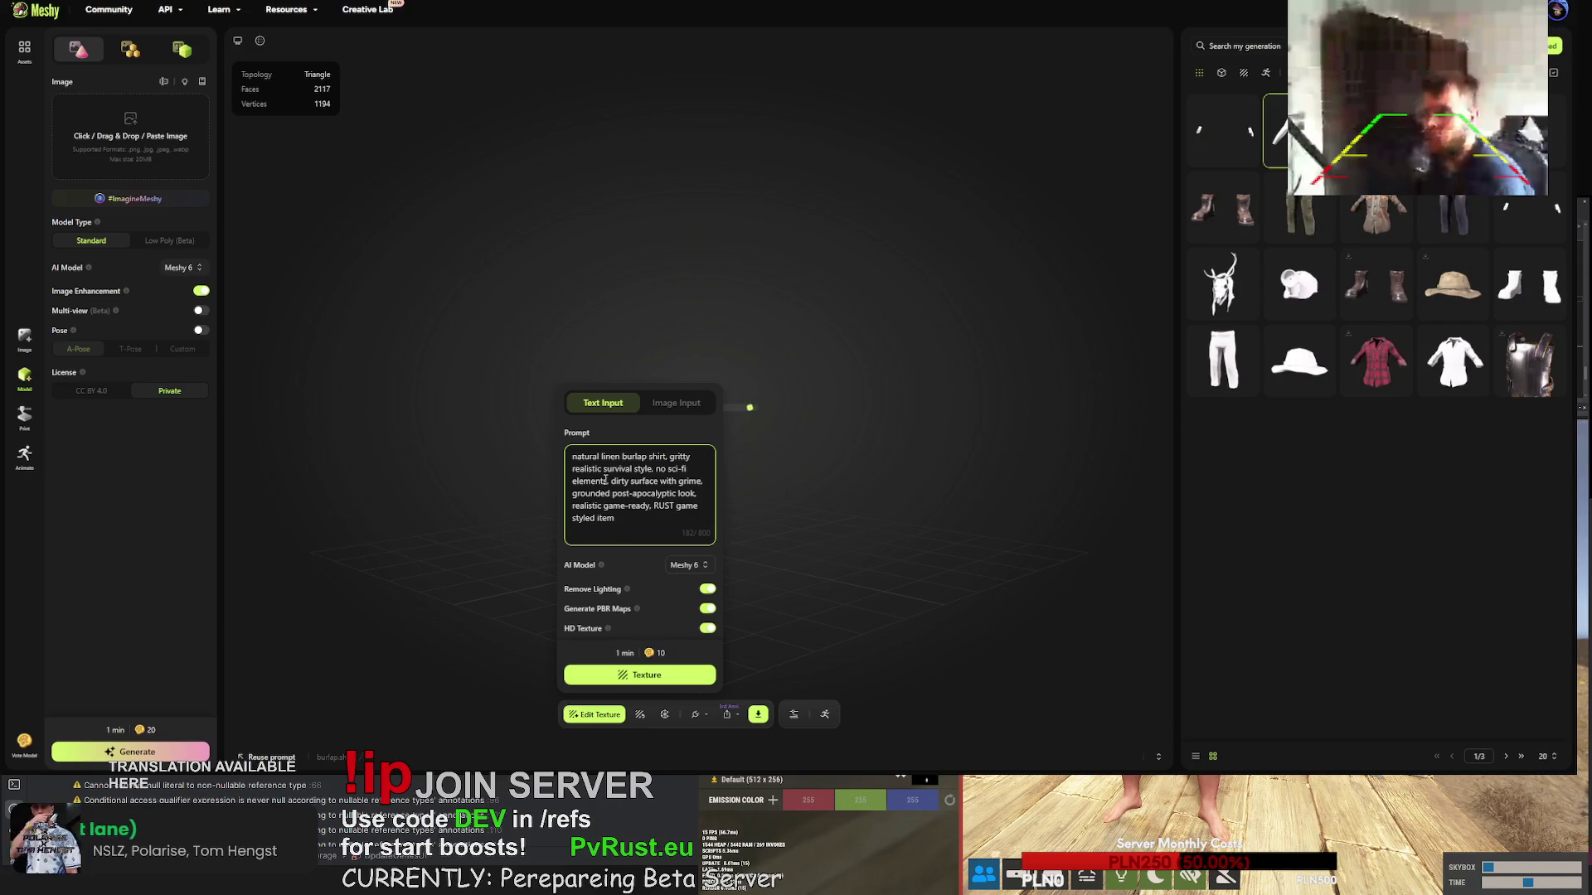
- Start texturing the burlap shirt and set the gallery to 60 generations per page
click(663, 677)
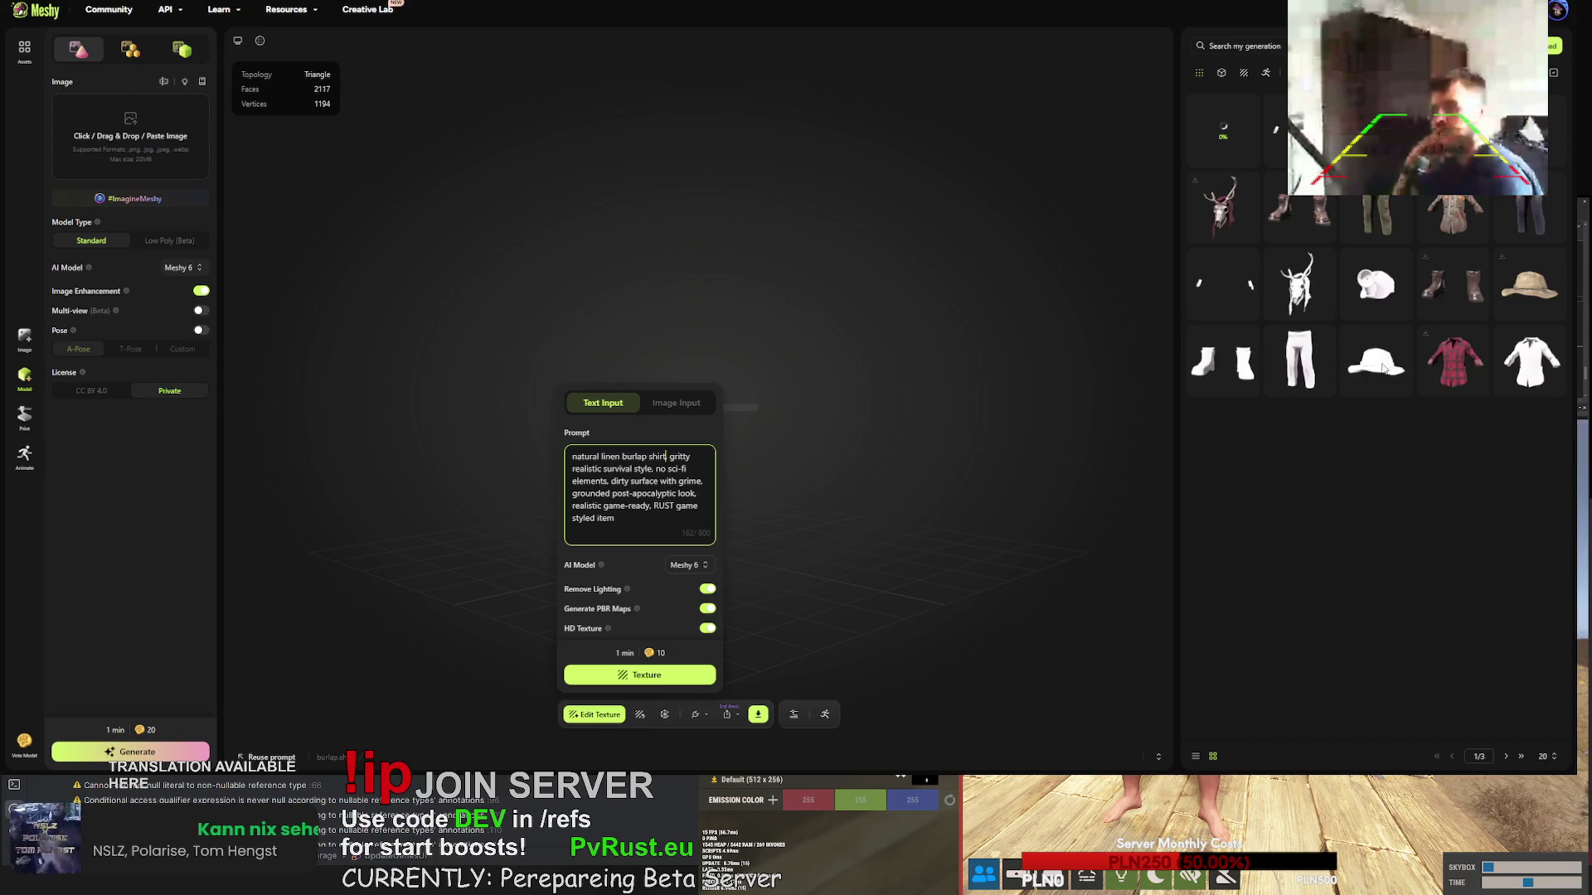
click(1544, 756)
click(1547, 705)
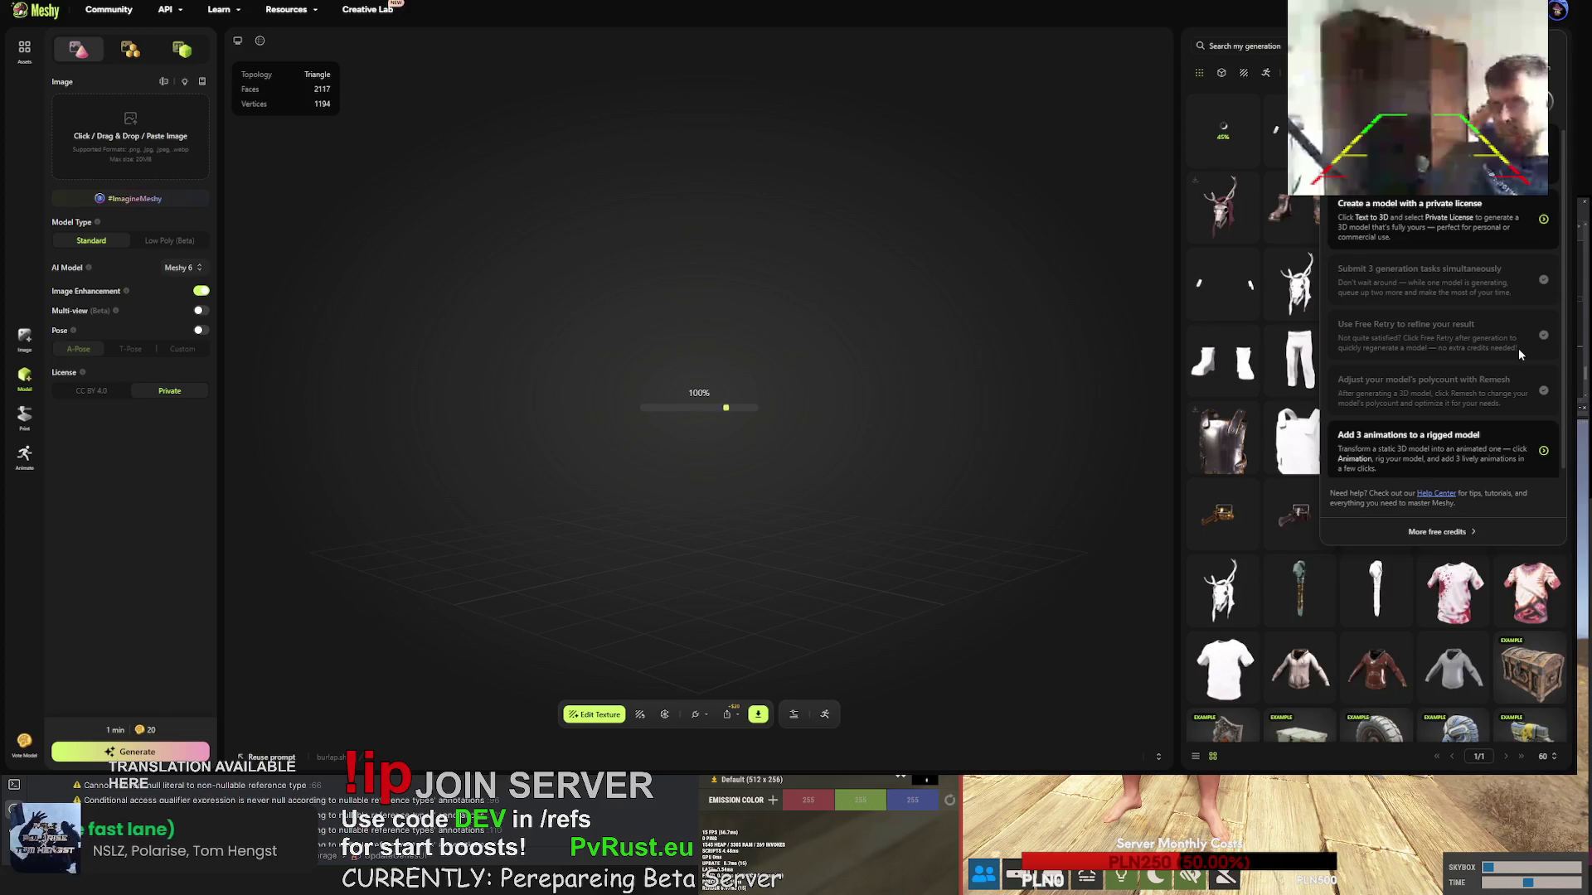
- Dismiss the free-credits tips, open the textured deer skull mask, and request its FBX download
scroll(1517, 349, down, 1)
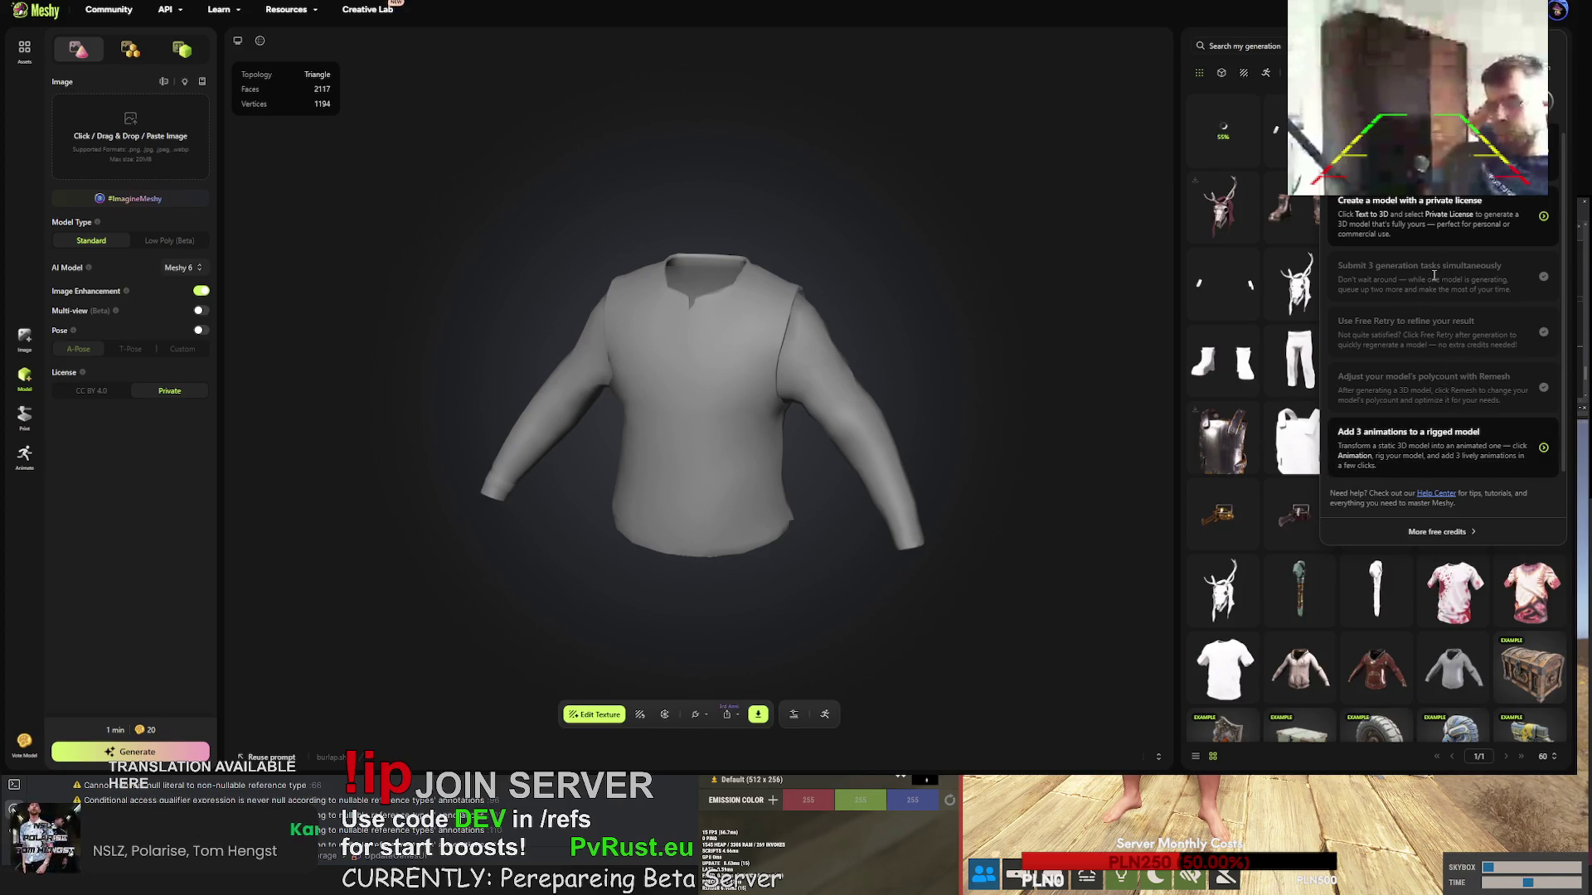
scroll(1429, 273, up, 1)
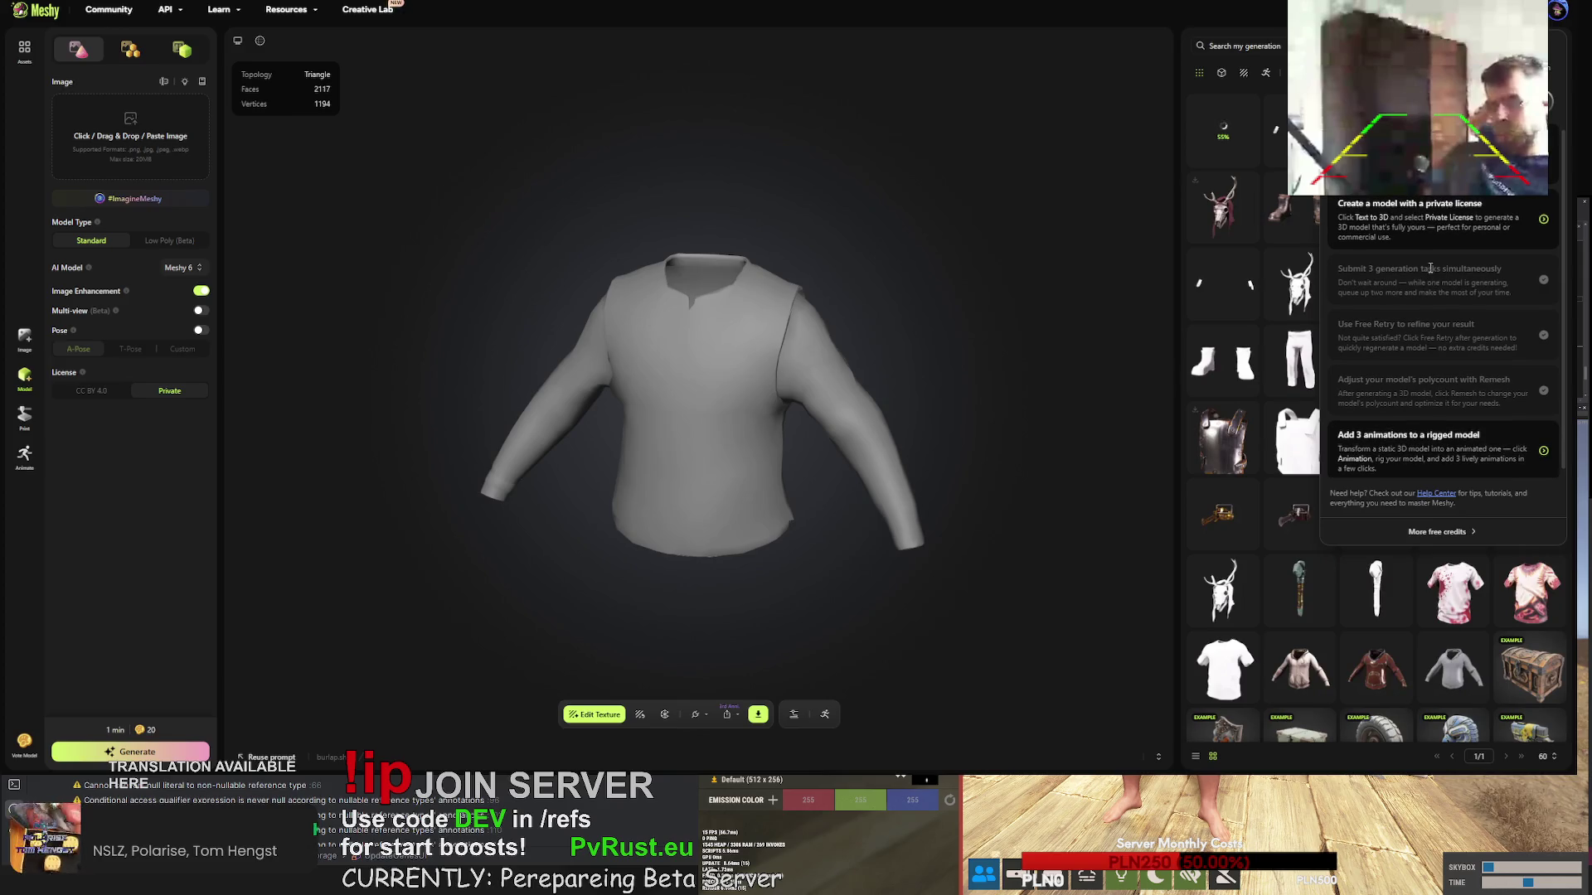
scroll(1429, 267, down, 1)
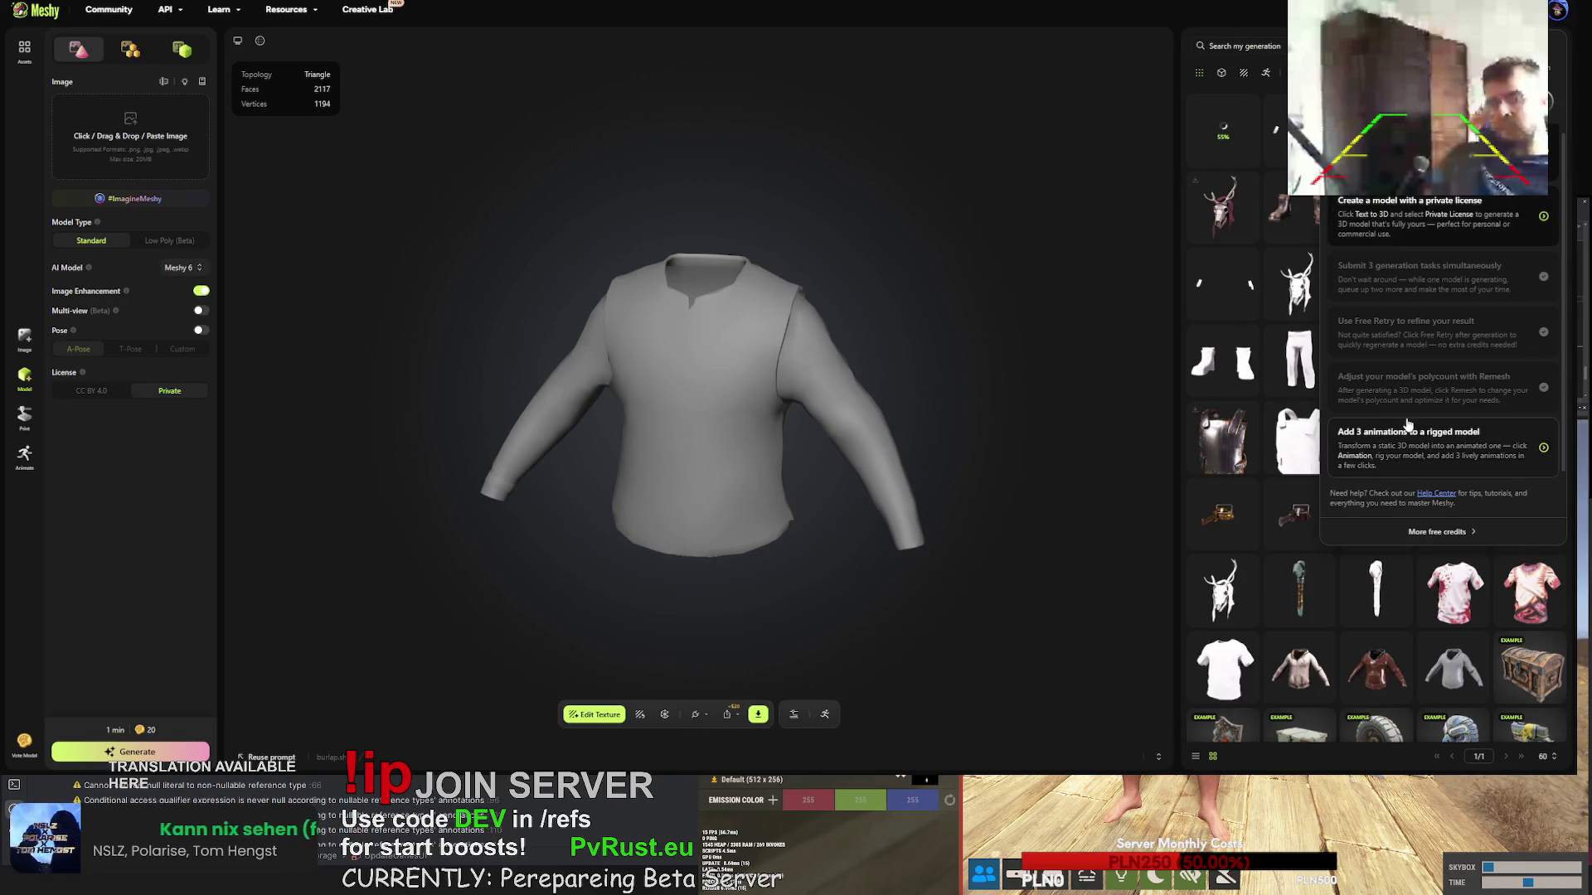
click(966, 277)
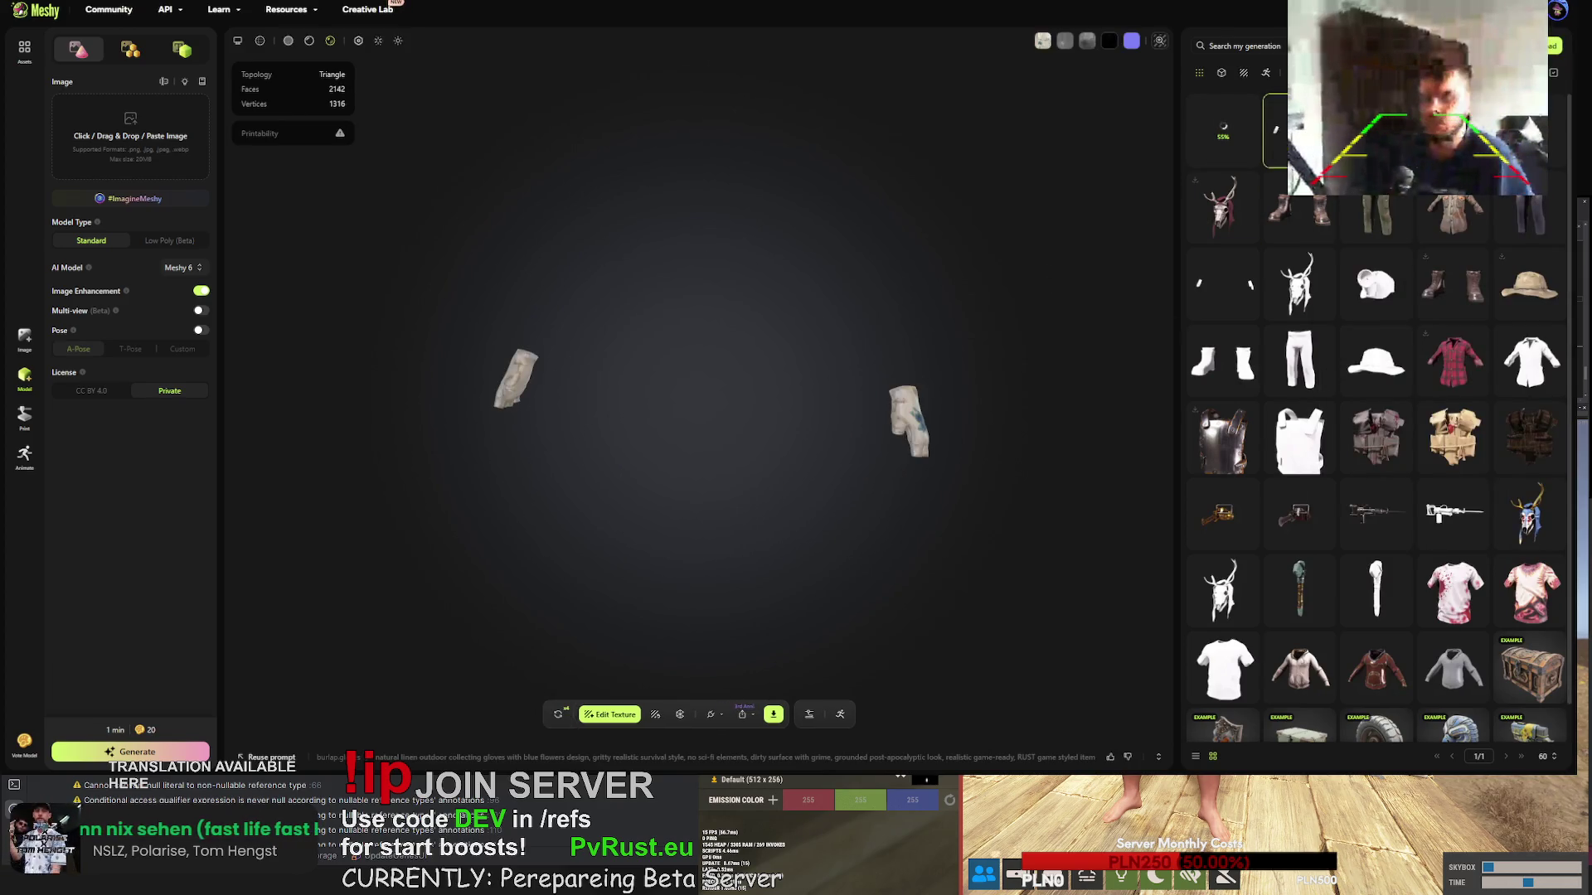
click(1245, 215)
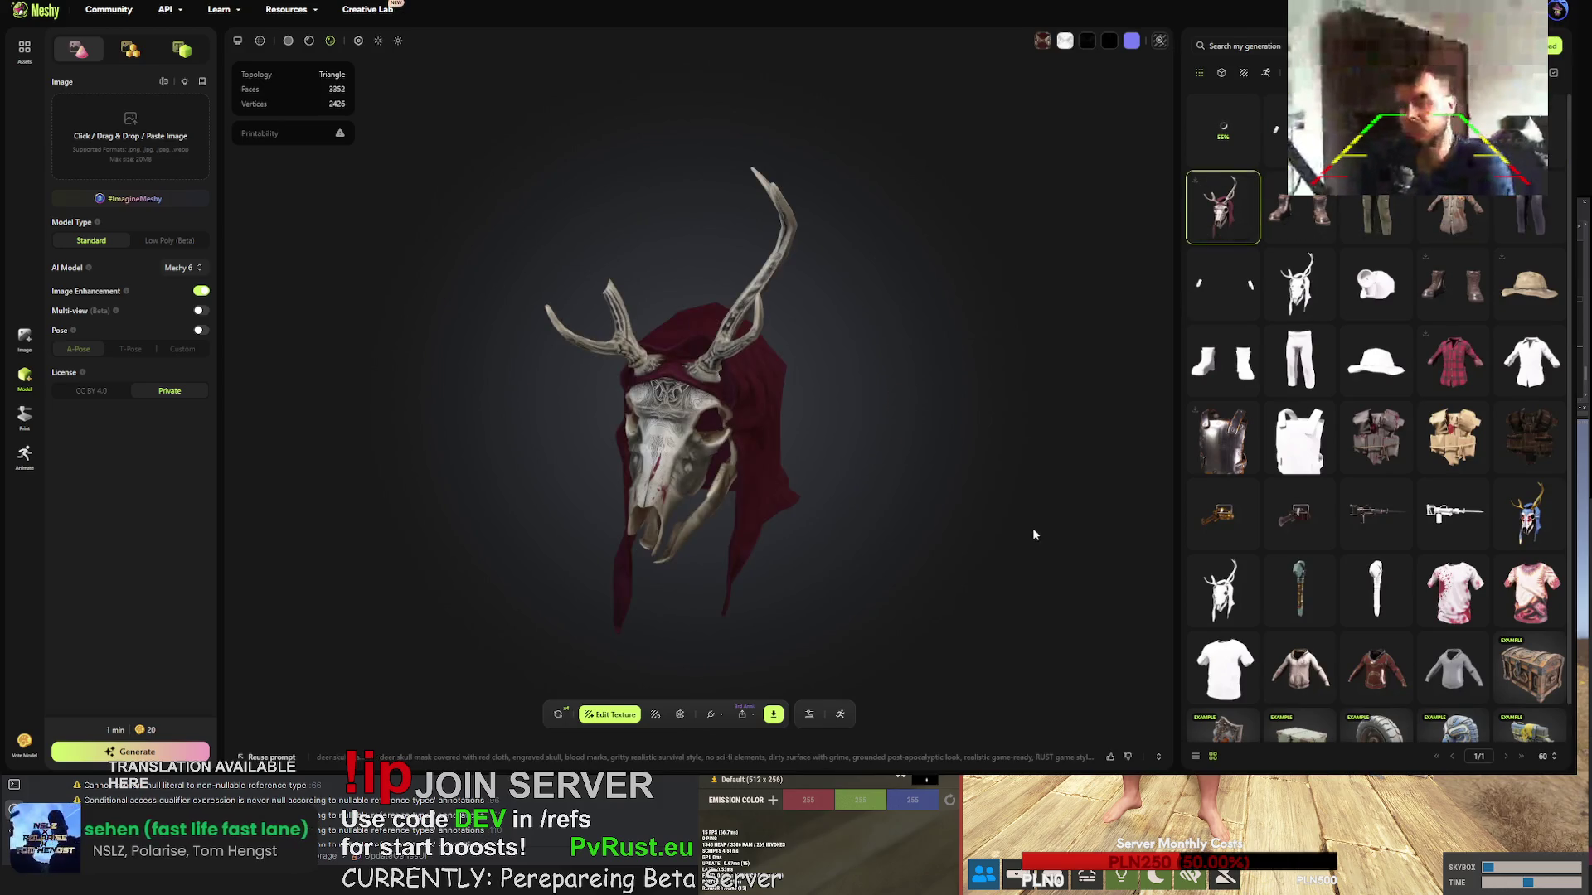
click(772, 713)
click(765, 674)
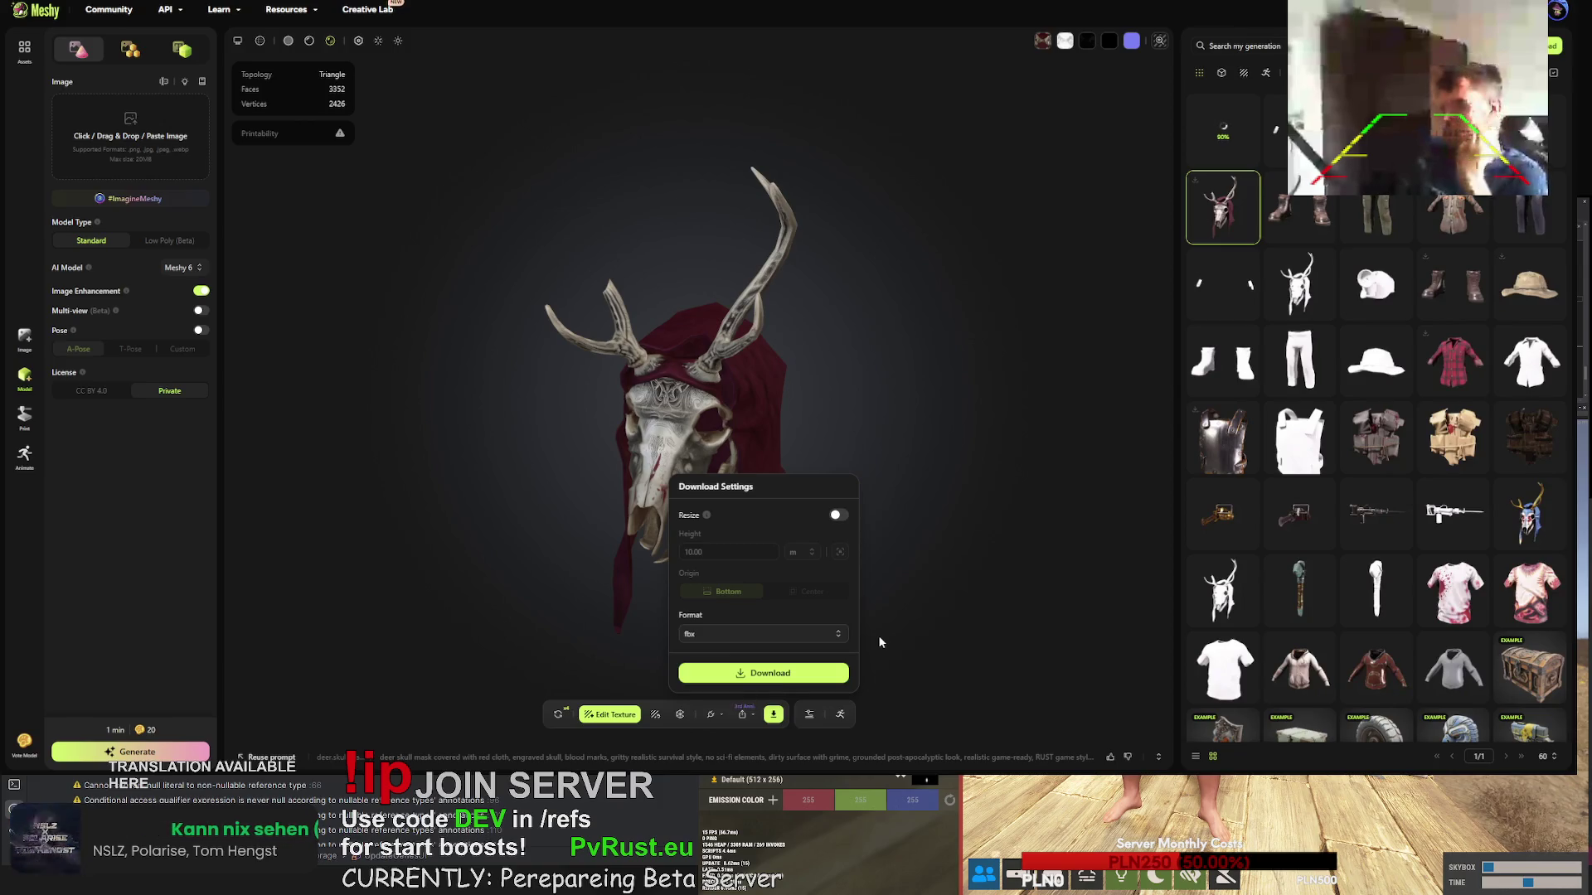
- Preview the mask's colour, grayscale and emission texture maps, then close the preview
click(1159, 41)
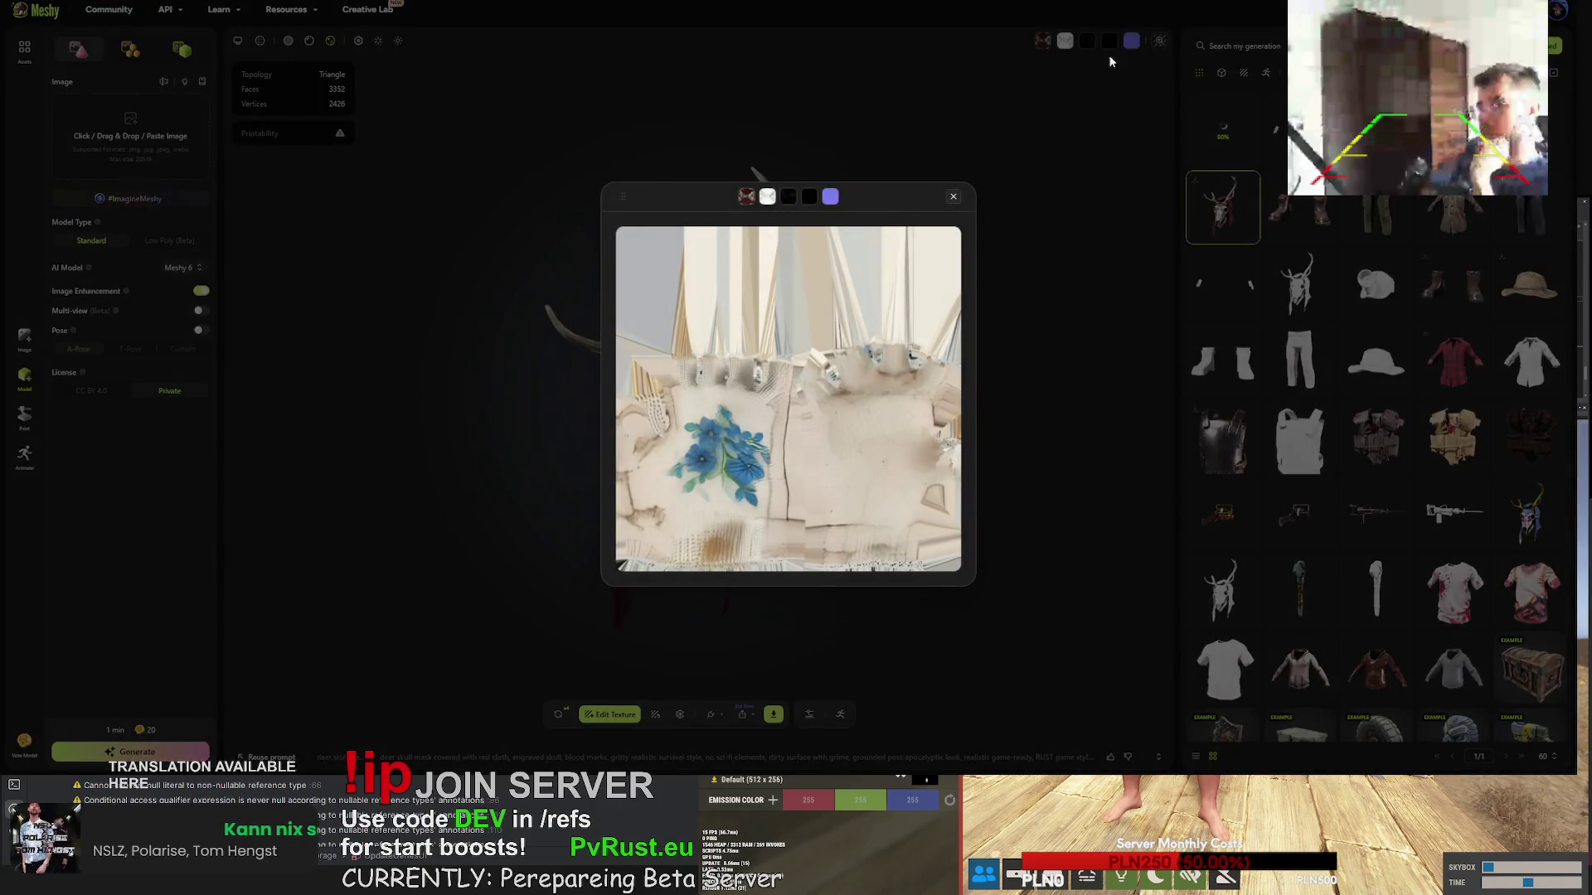
click(750, 197)
click(765, 197)
click(749, 199)
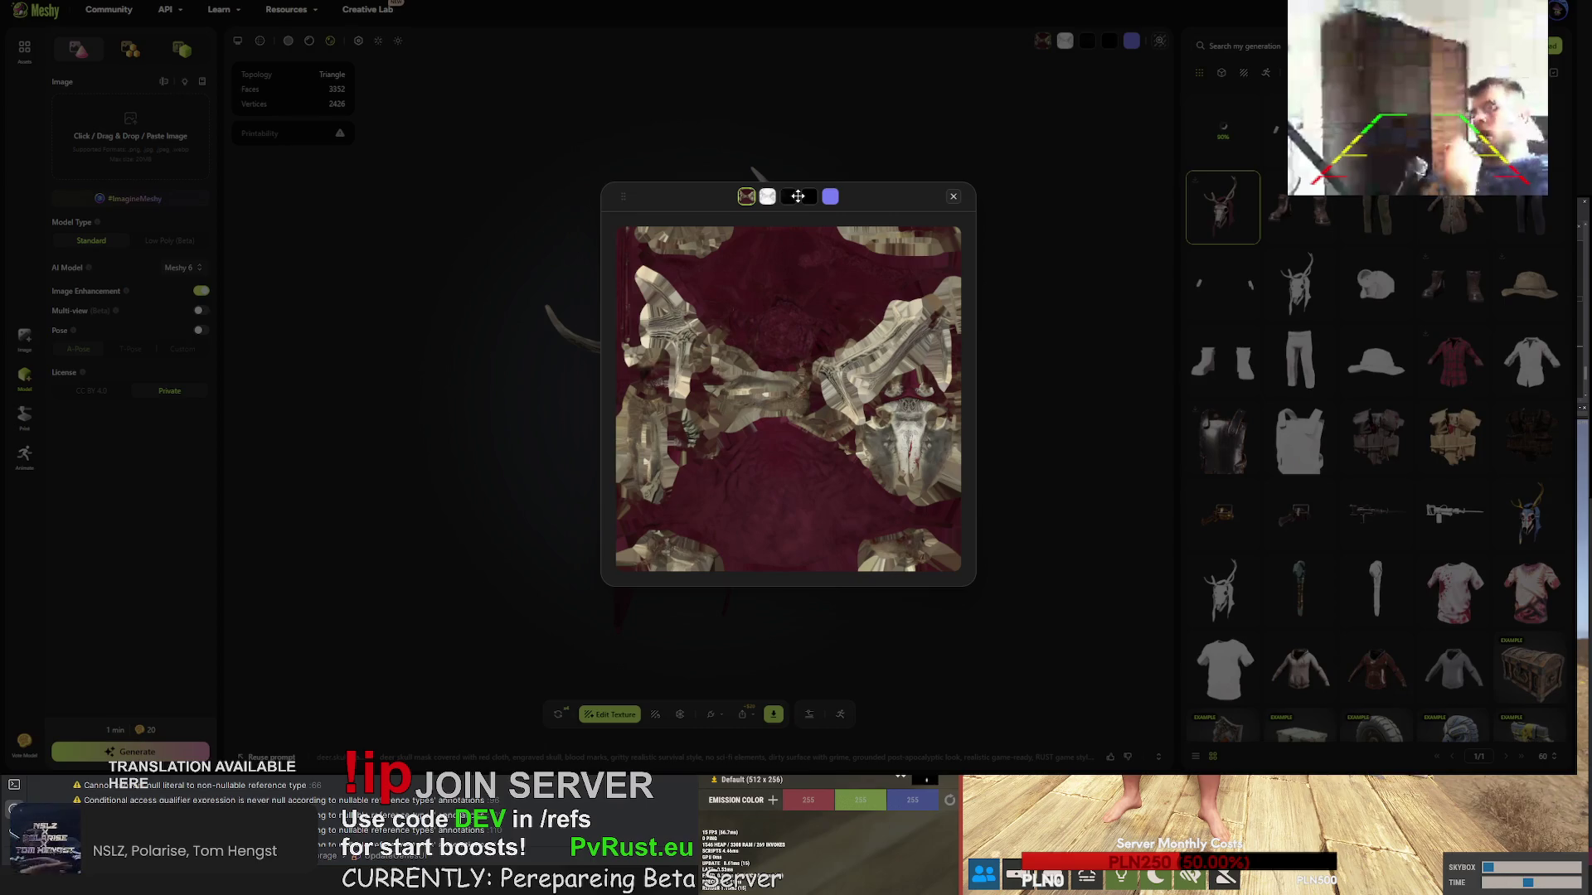
click(810, 198)
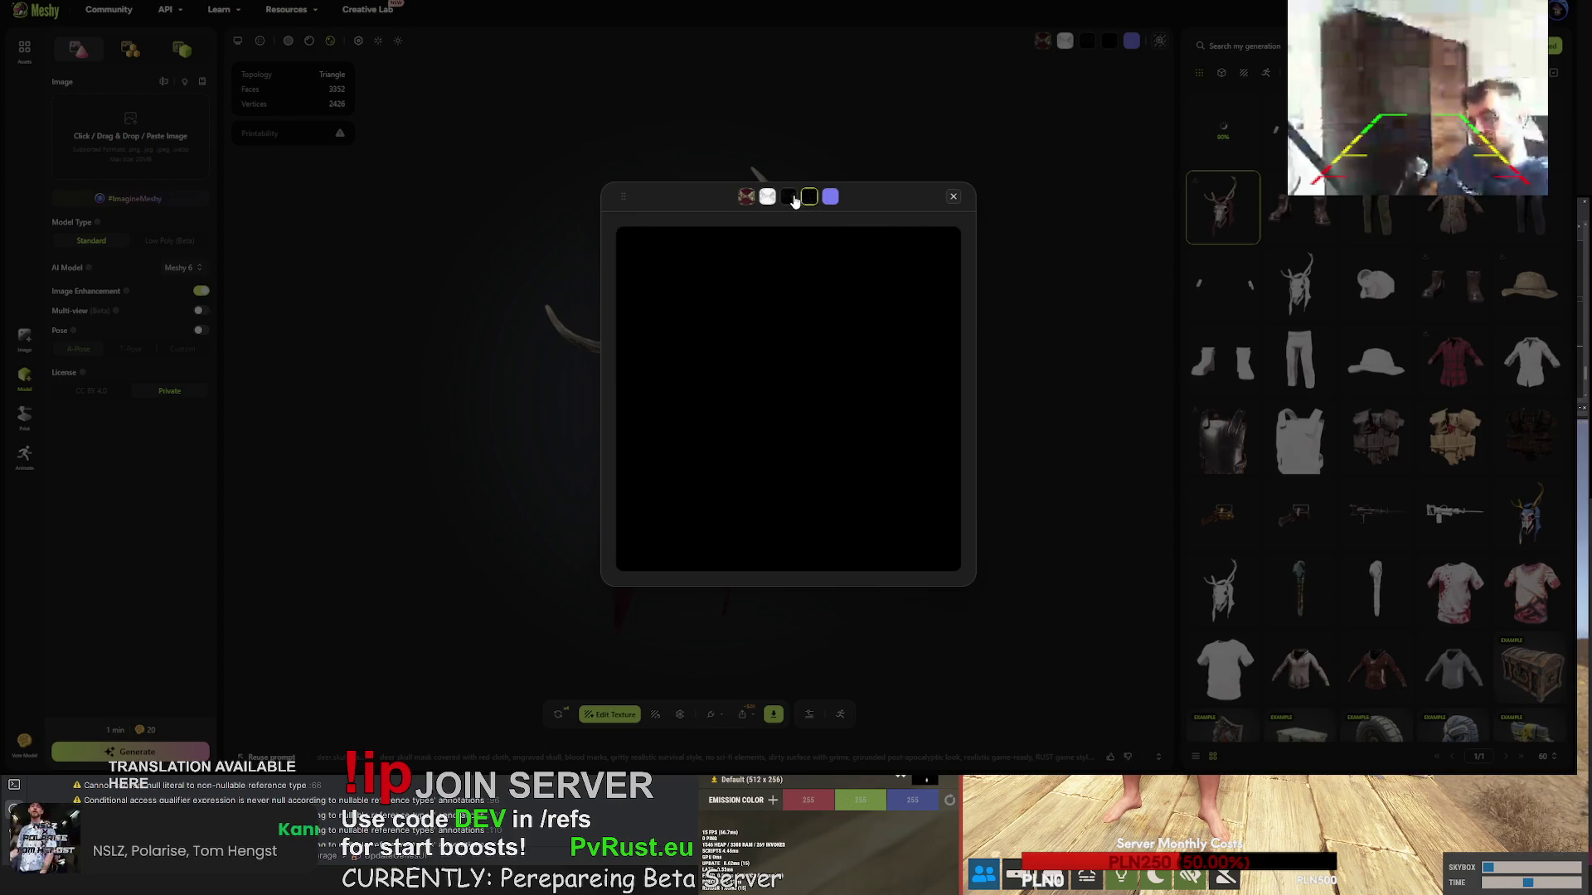
click(750, 199)
key(Escape)
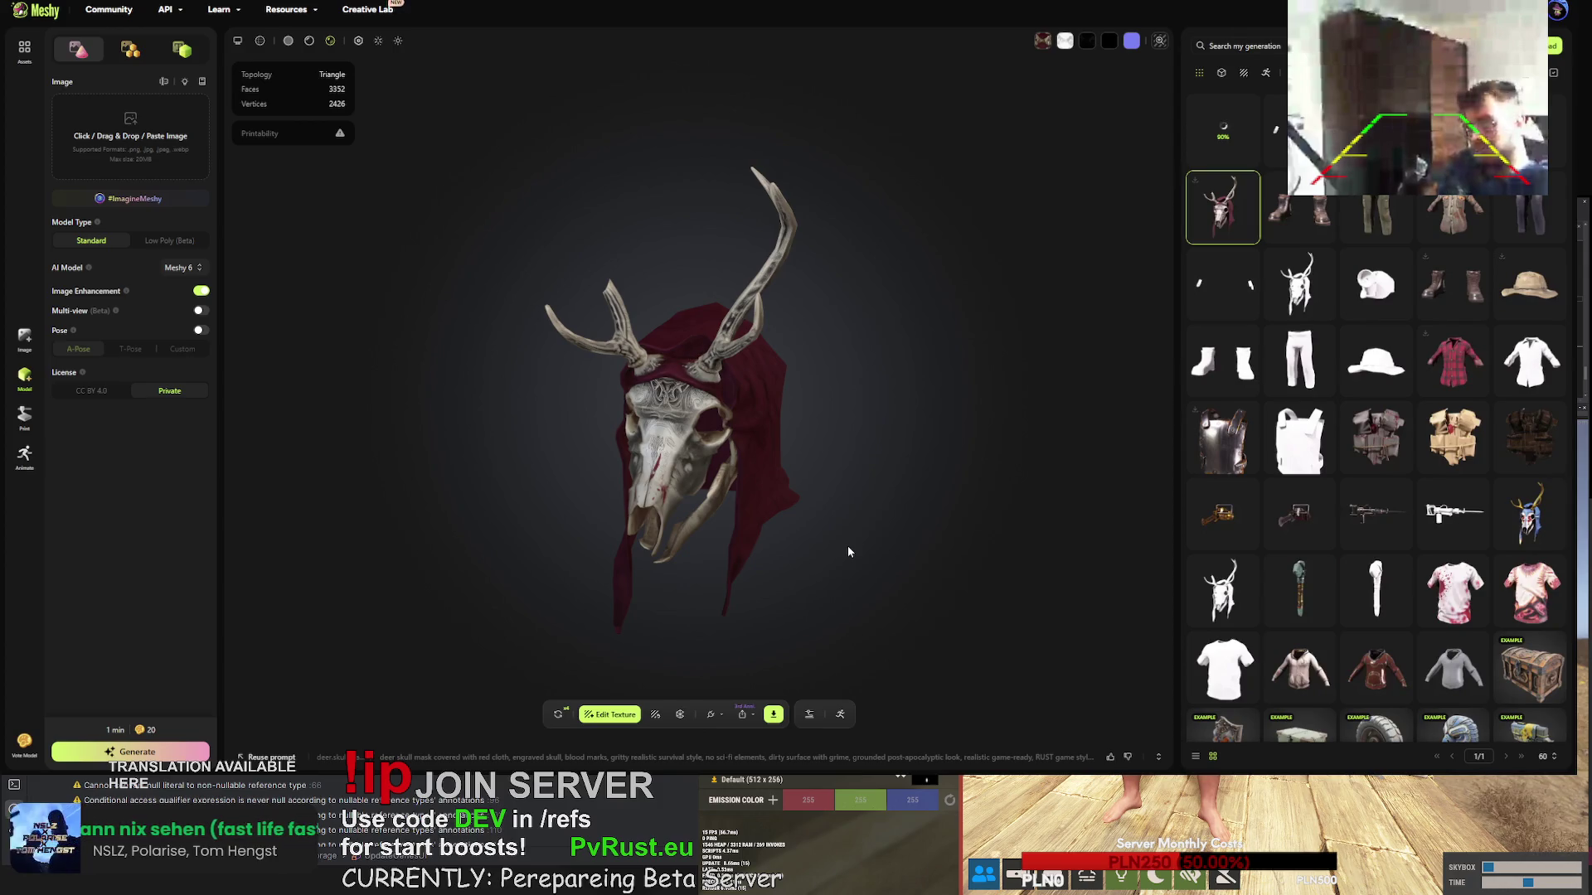
- Open the Share options, then zoom and orbit to view the deer skull mask's side
mouse_move(1223, 141)
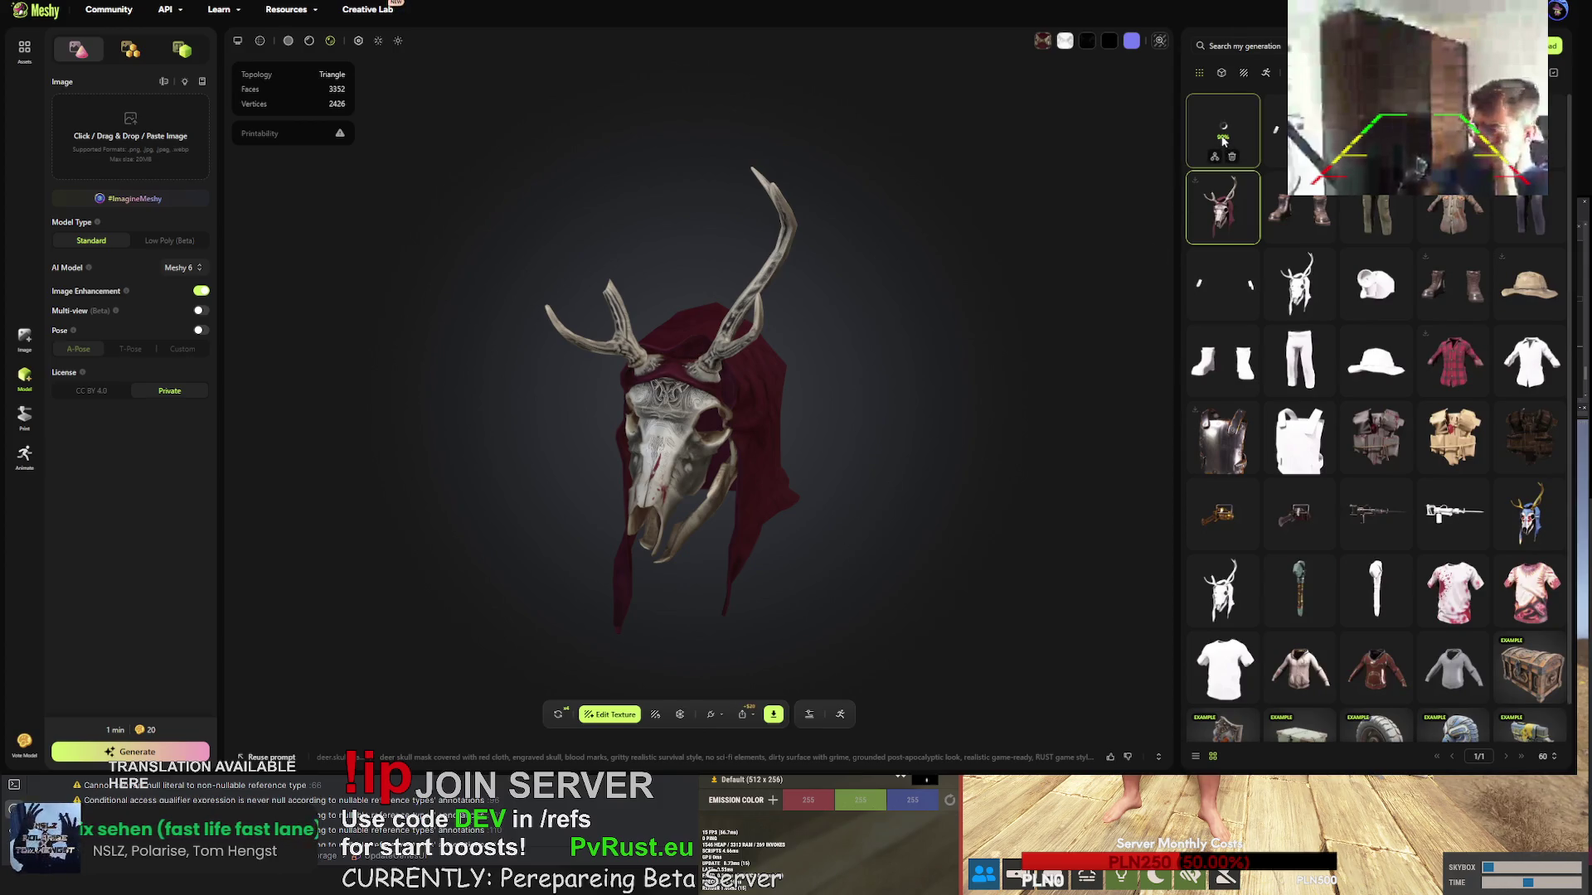
click(747, 723)
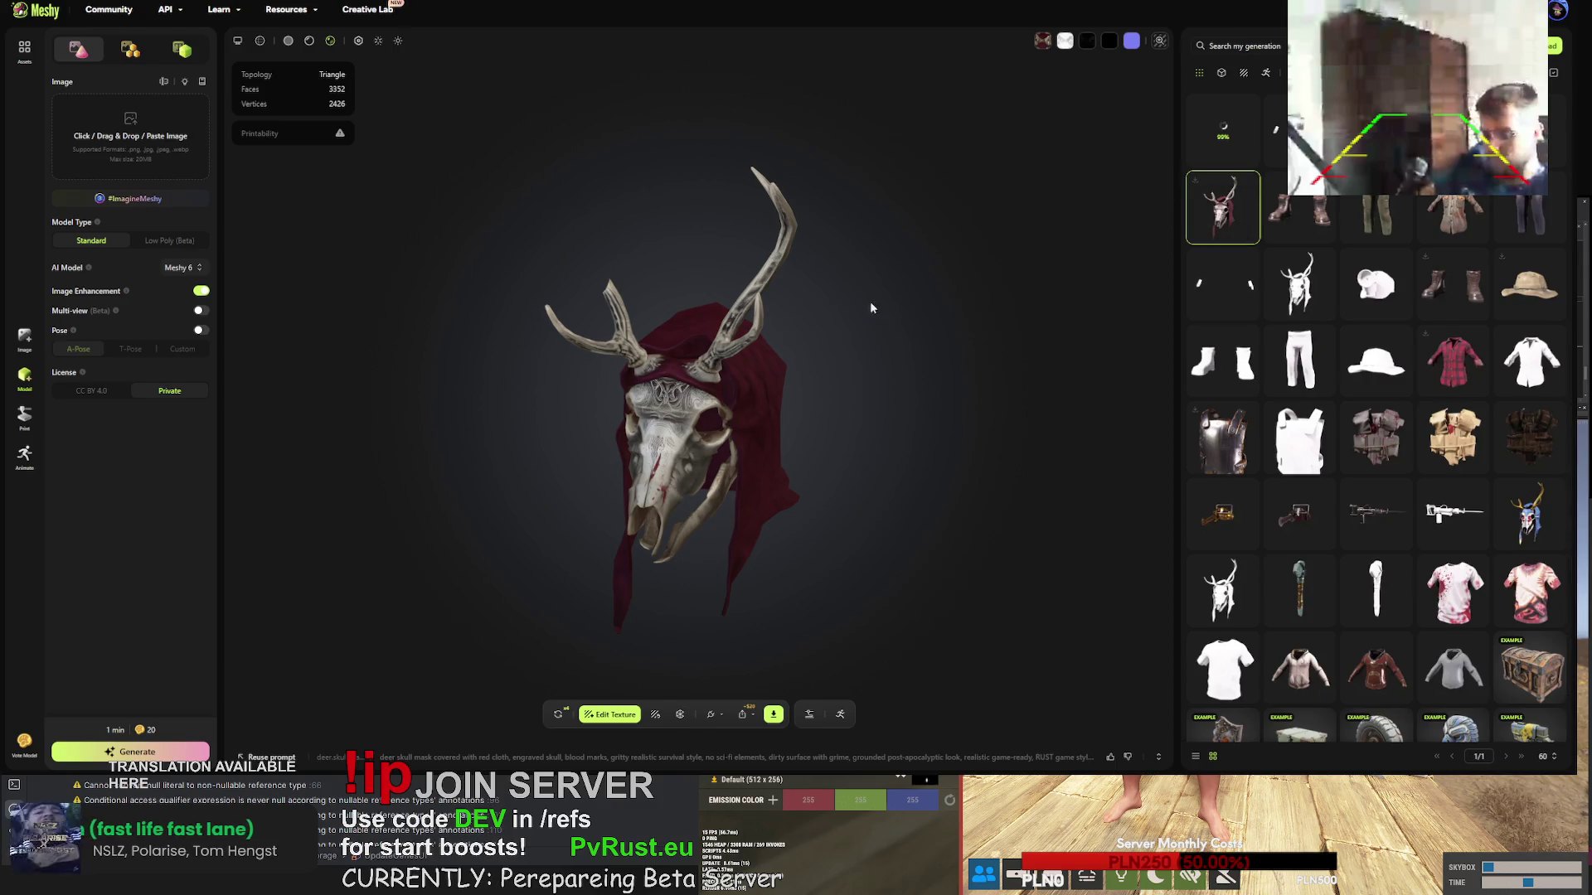
scroll(799, 355, up, 10)
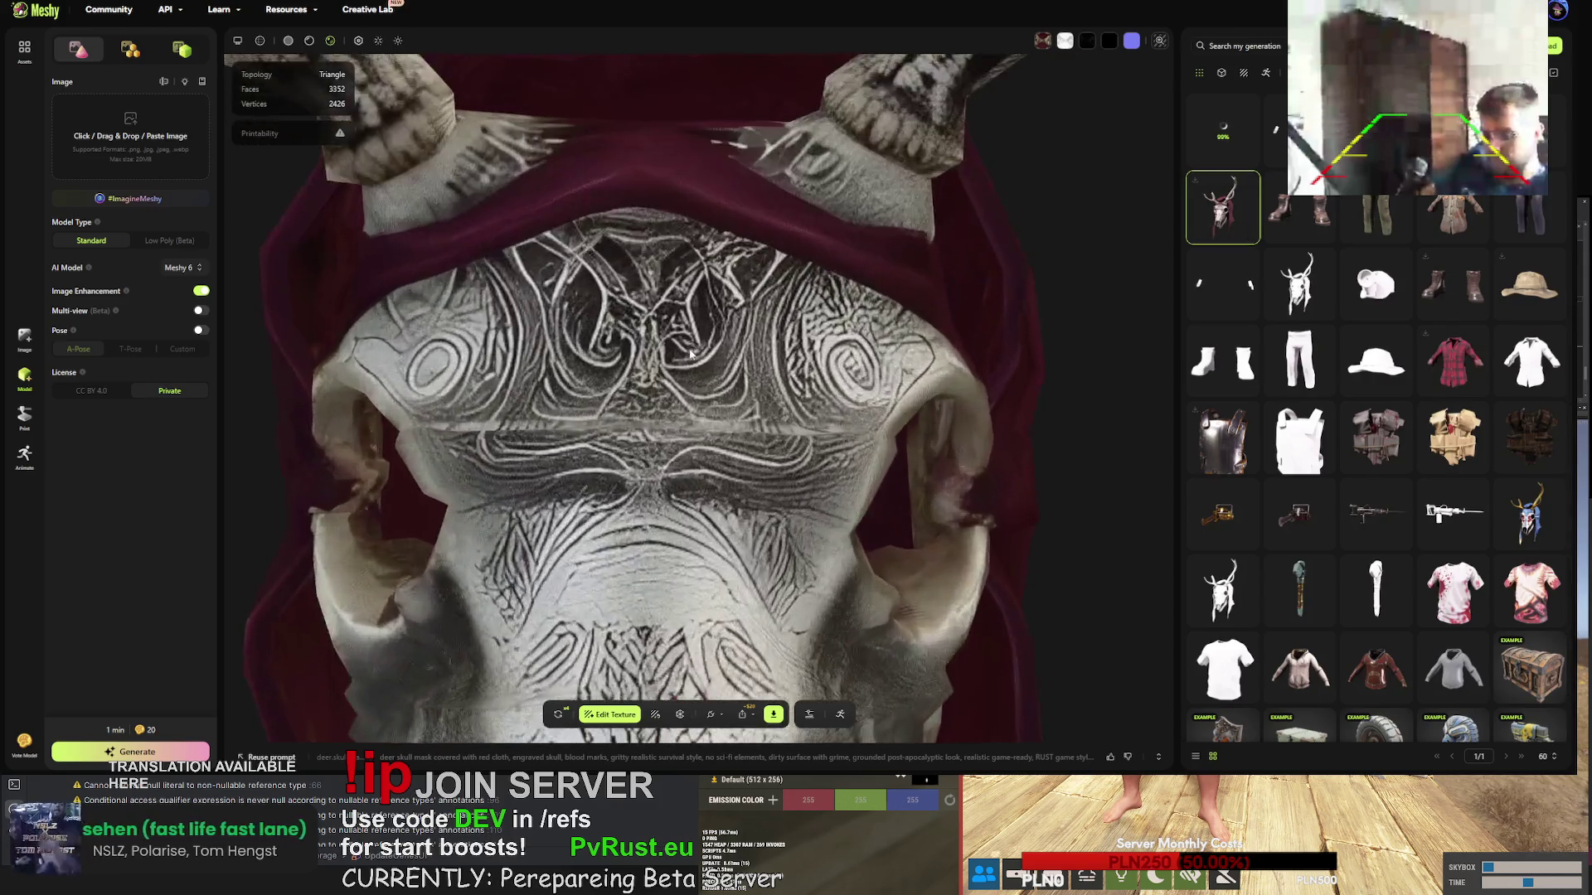
scroll(701, 340, up, 5)
mouse_move(713, 324)
mouse_down()
mouse_move(757, 351)
mouse_move(1102, 218)
mouse_up()
scroll(757, 352, down, 10)
- Open the retextured burlap shirt and orbit it to check its side and three-quarter views
click(1223, 130)
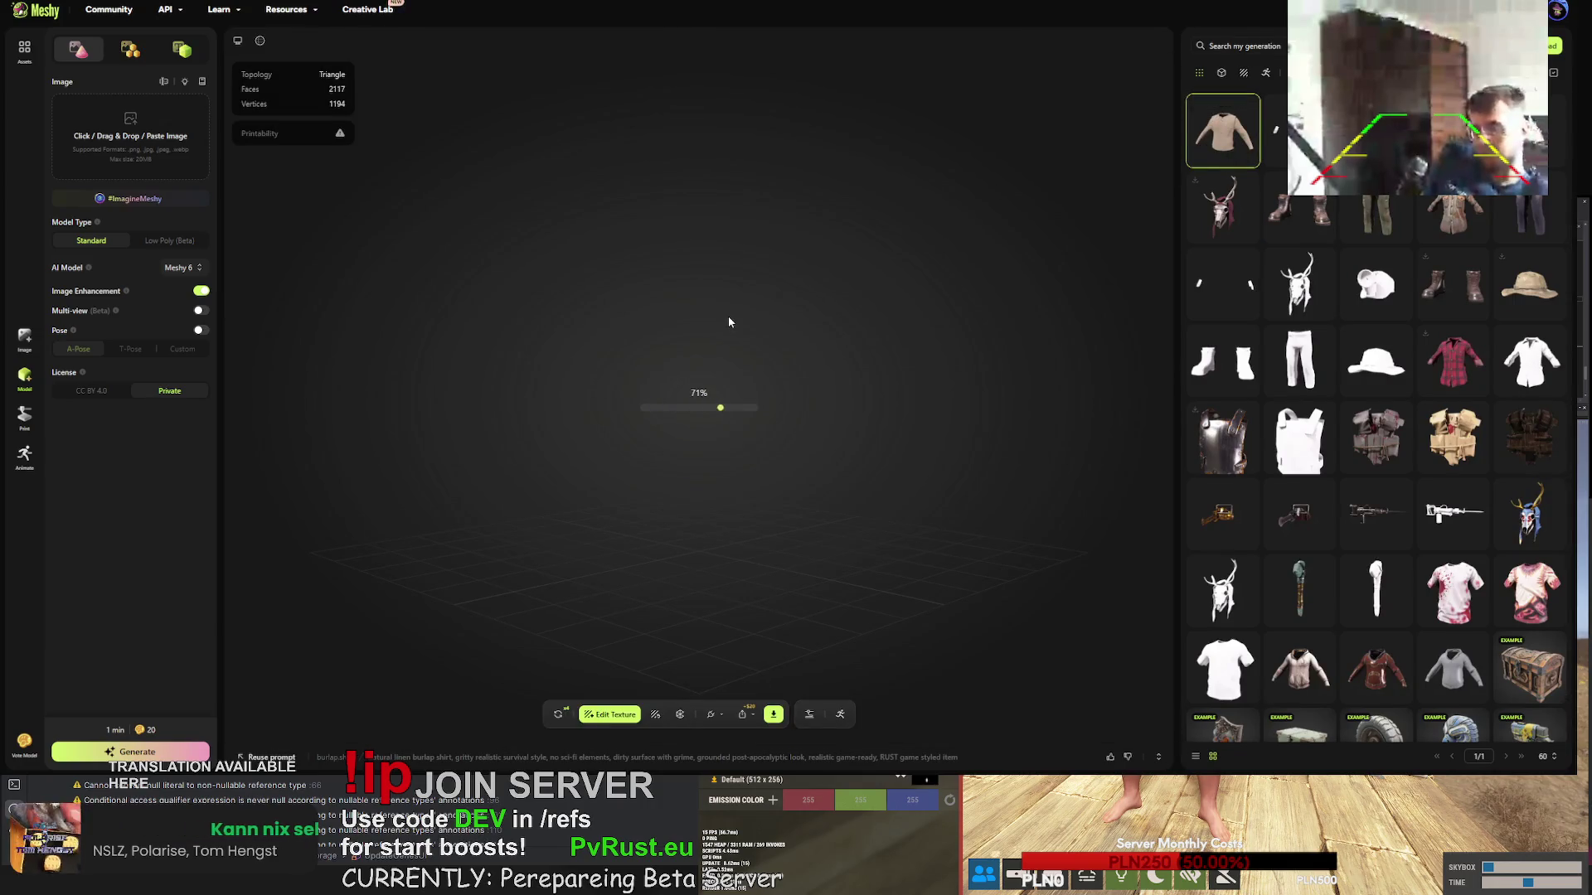
scroll(683, 365, up, 5)
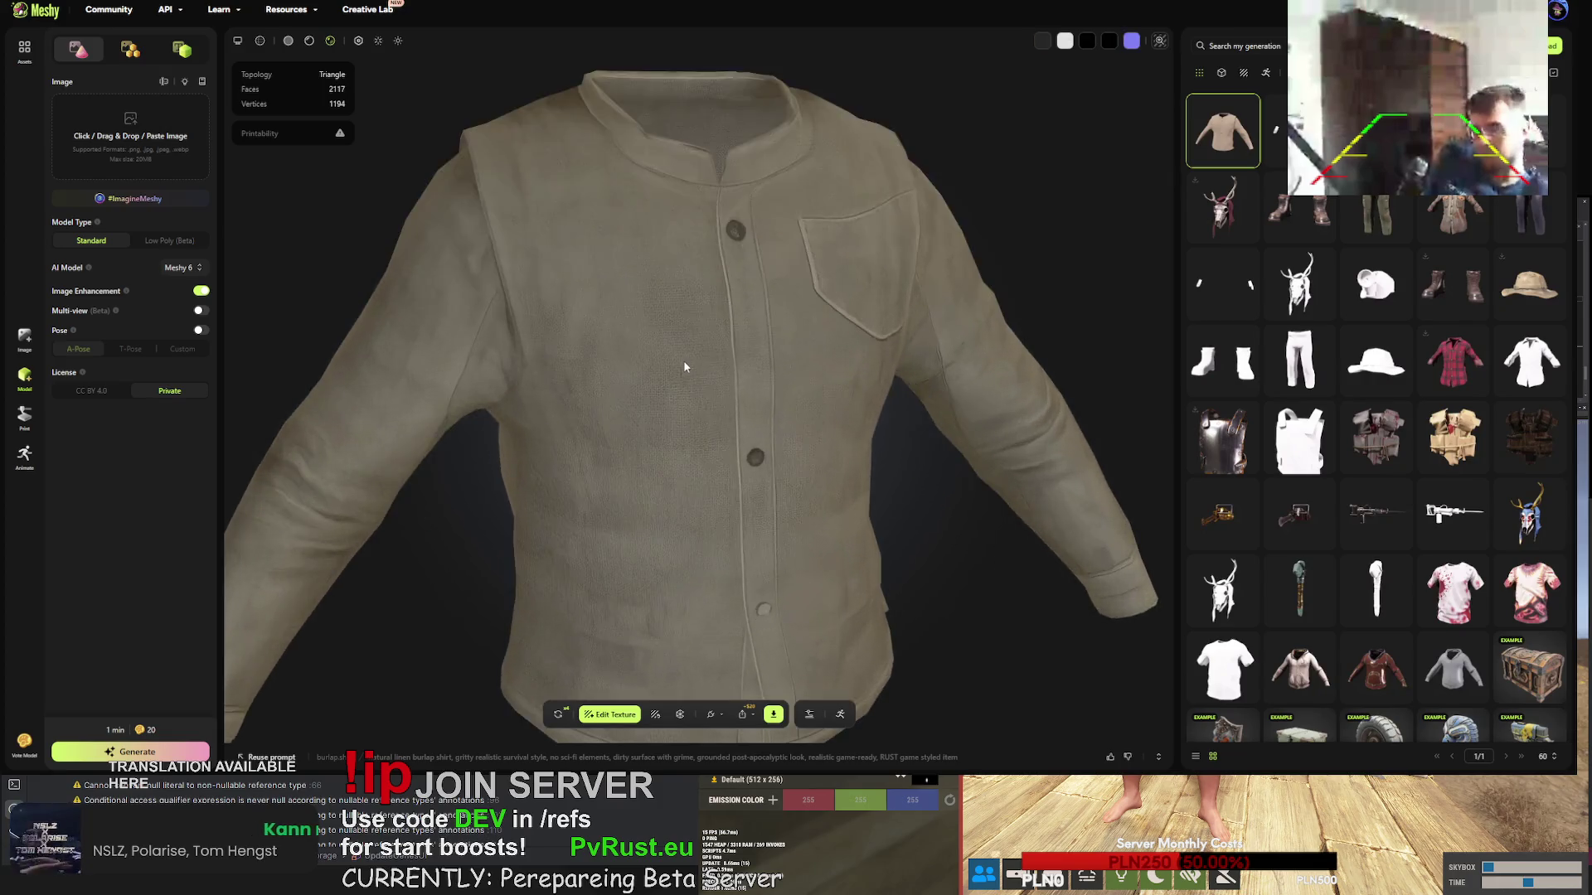
mouse_move(686, 340)
mouse_down()
mouse_move(622, 320)
mouse_move(1004, 378)
mouse_move(512, 409)
mouse_up()
scroll(636, 307, down, 3)
scroll(801, 342, down, 3)
drag(740, 370, 665, 362)
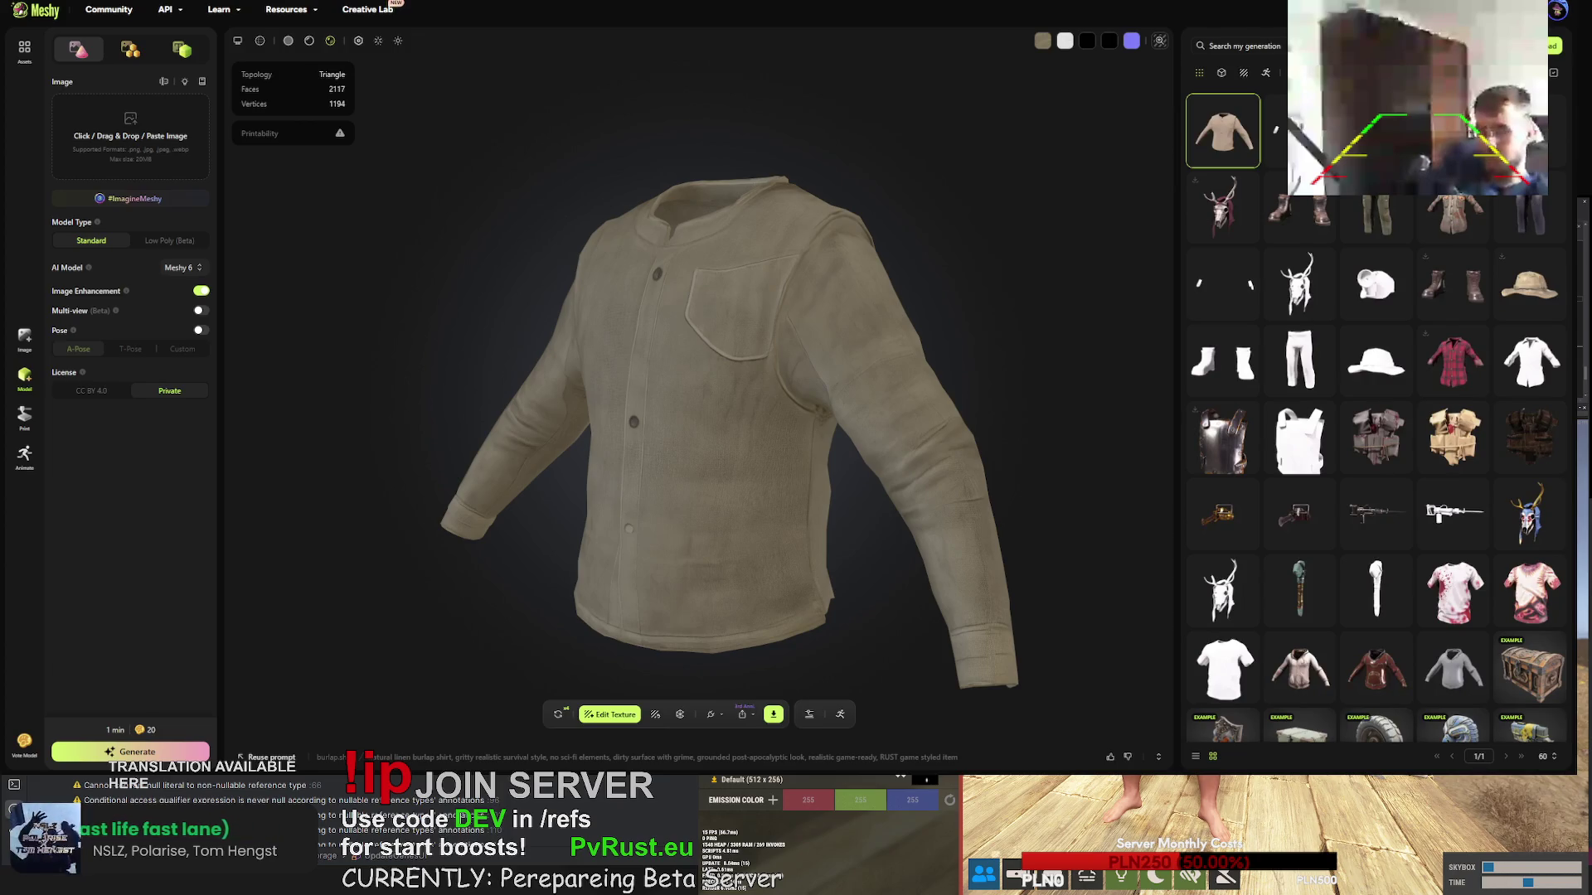
- Select the green pants, then the plain white trousers, and bring up the Upload dialog
click(1377, 216)
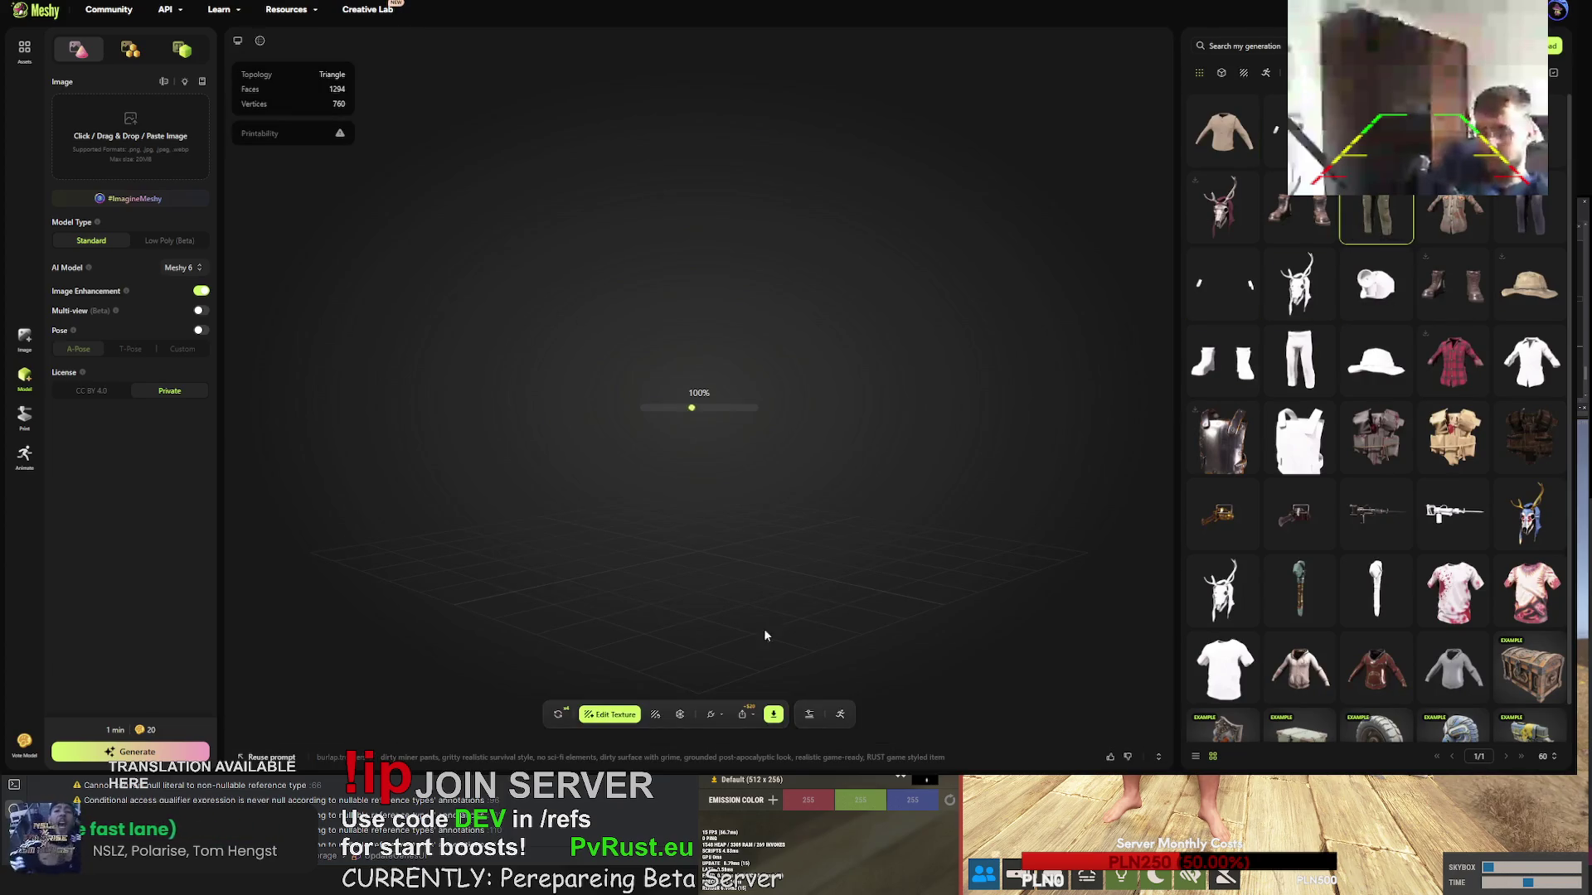
click(1299, 360)
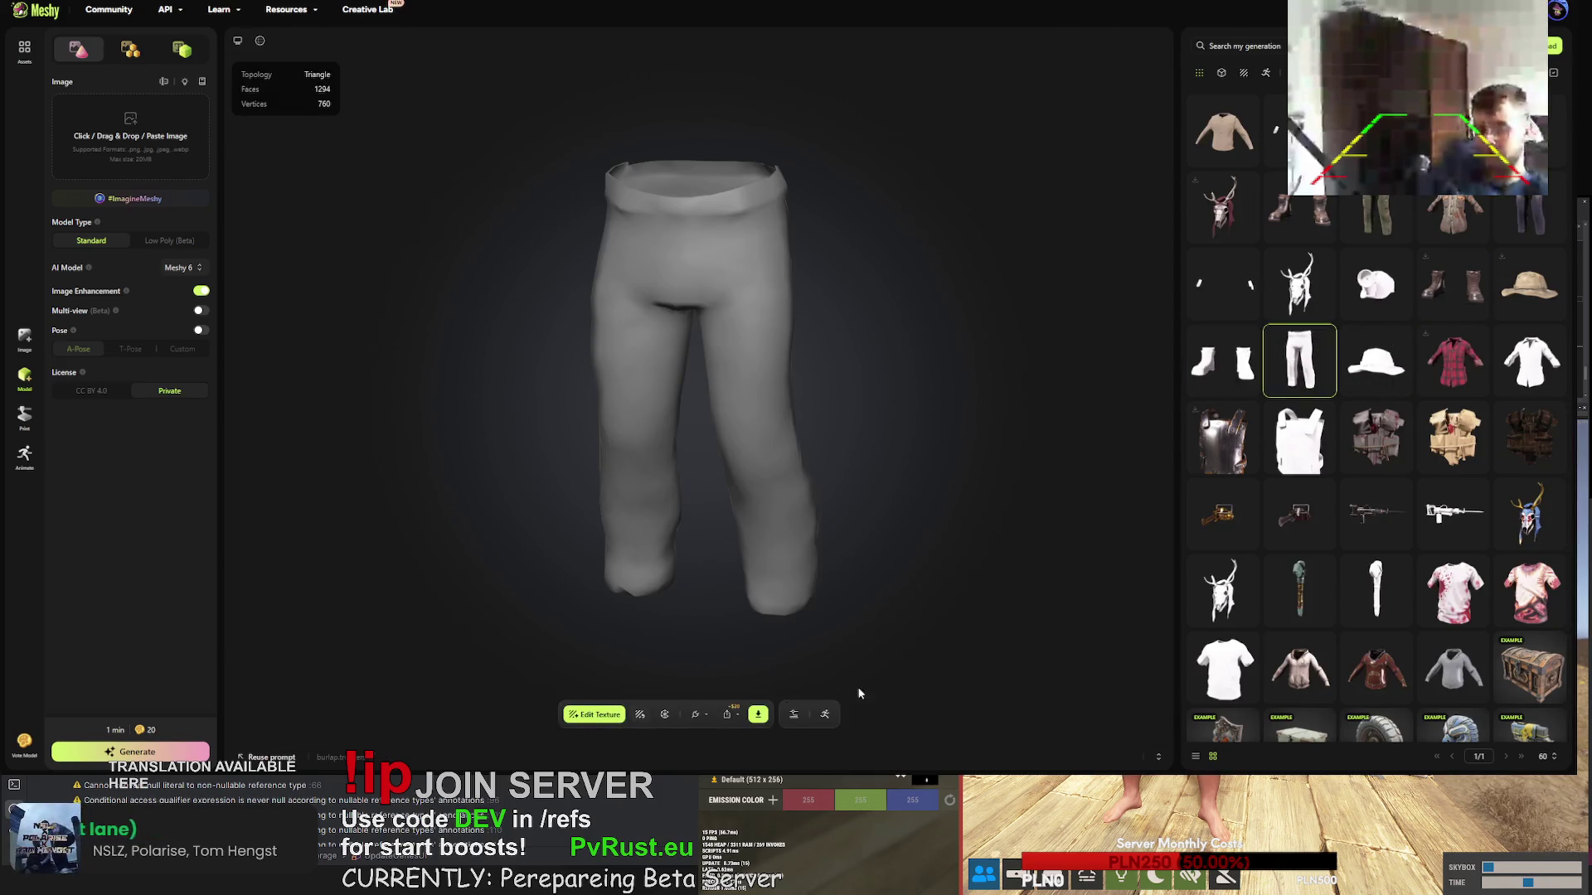
click(1552, 45)
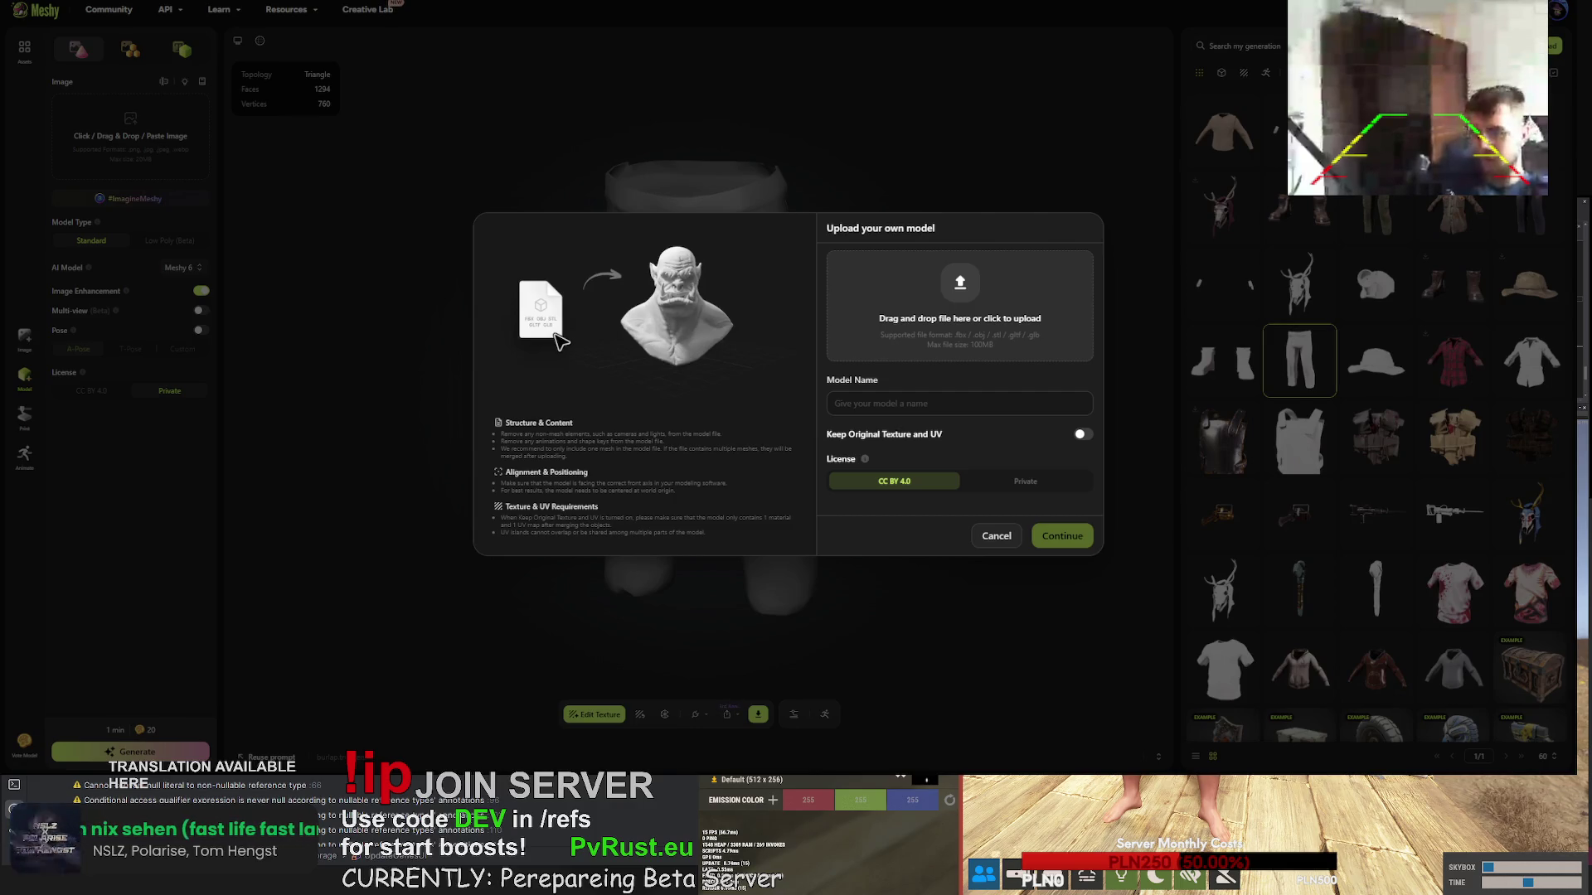
- Upload burlap.trousers.obj as Private with its original texture and UV kept
key(Return)
click(1082, 434)
click(1043, 488)
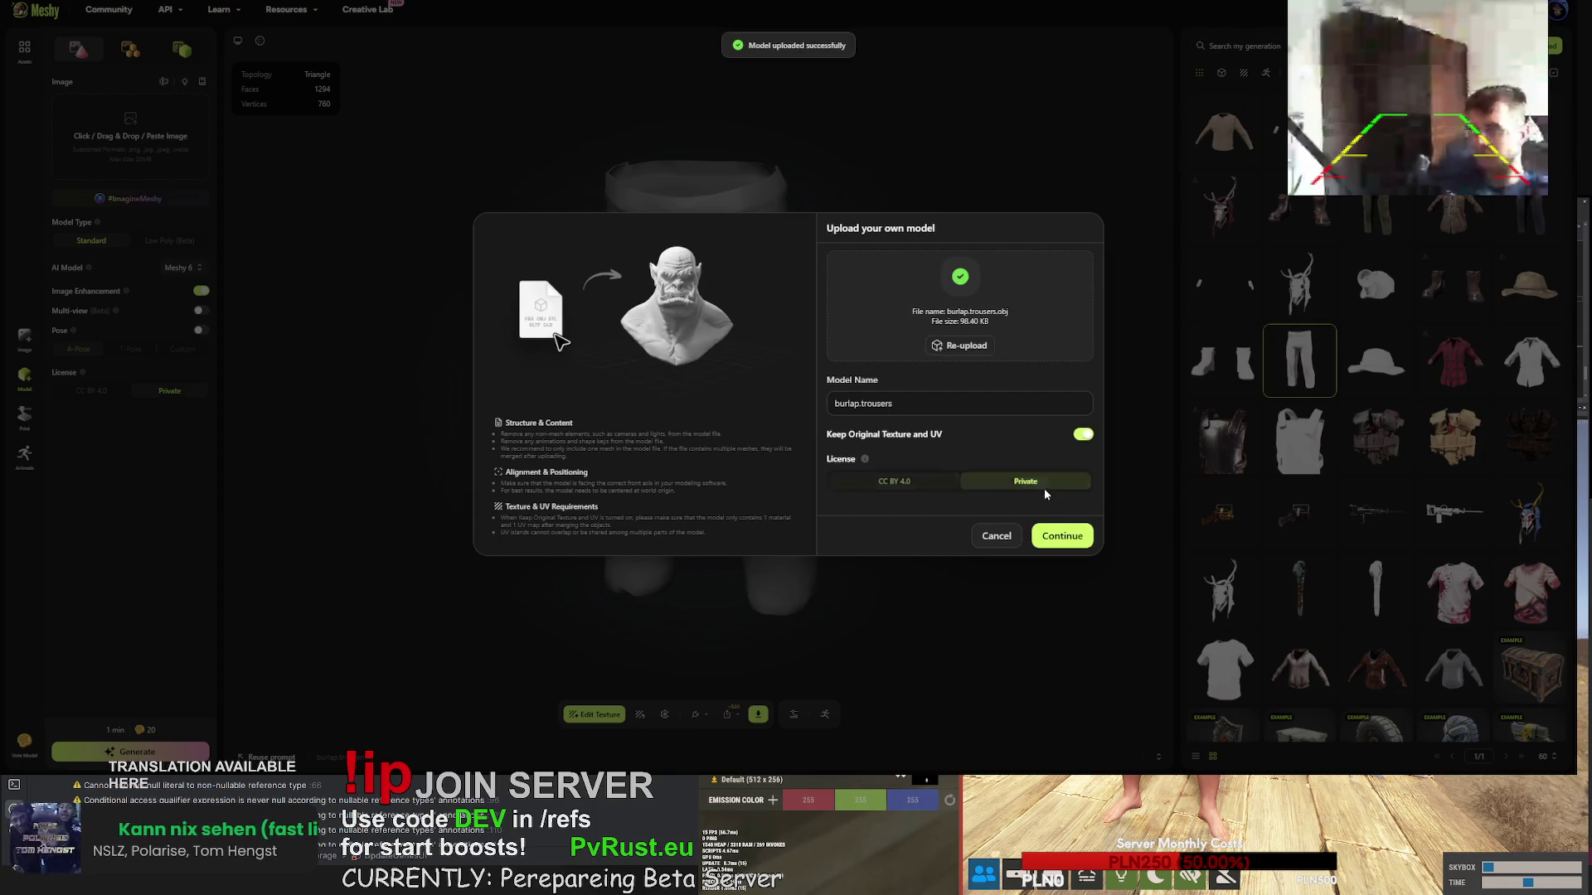
click(1069, 541)
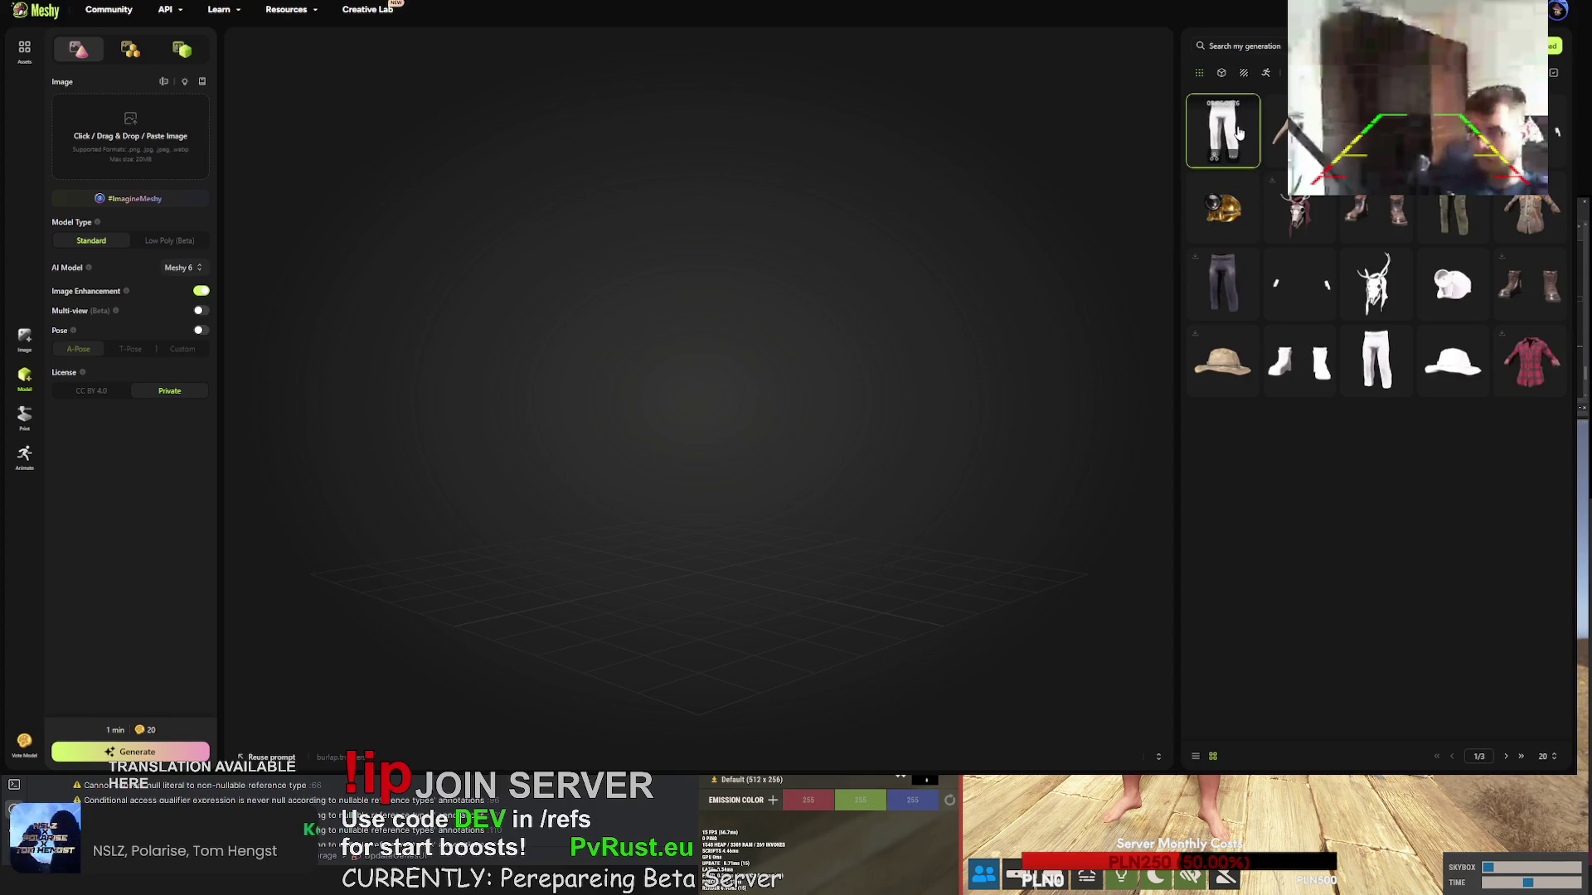
- Load the newly uploaded trousers and the other white trousers in the viewer
click(1227, 132)
click(1226, 131)
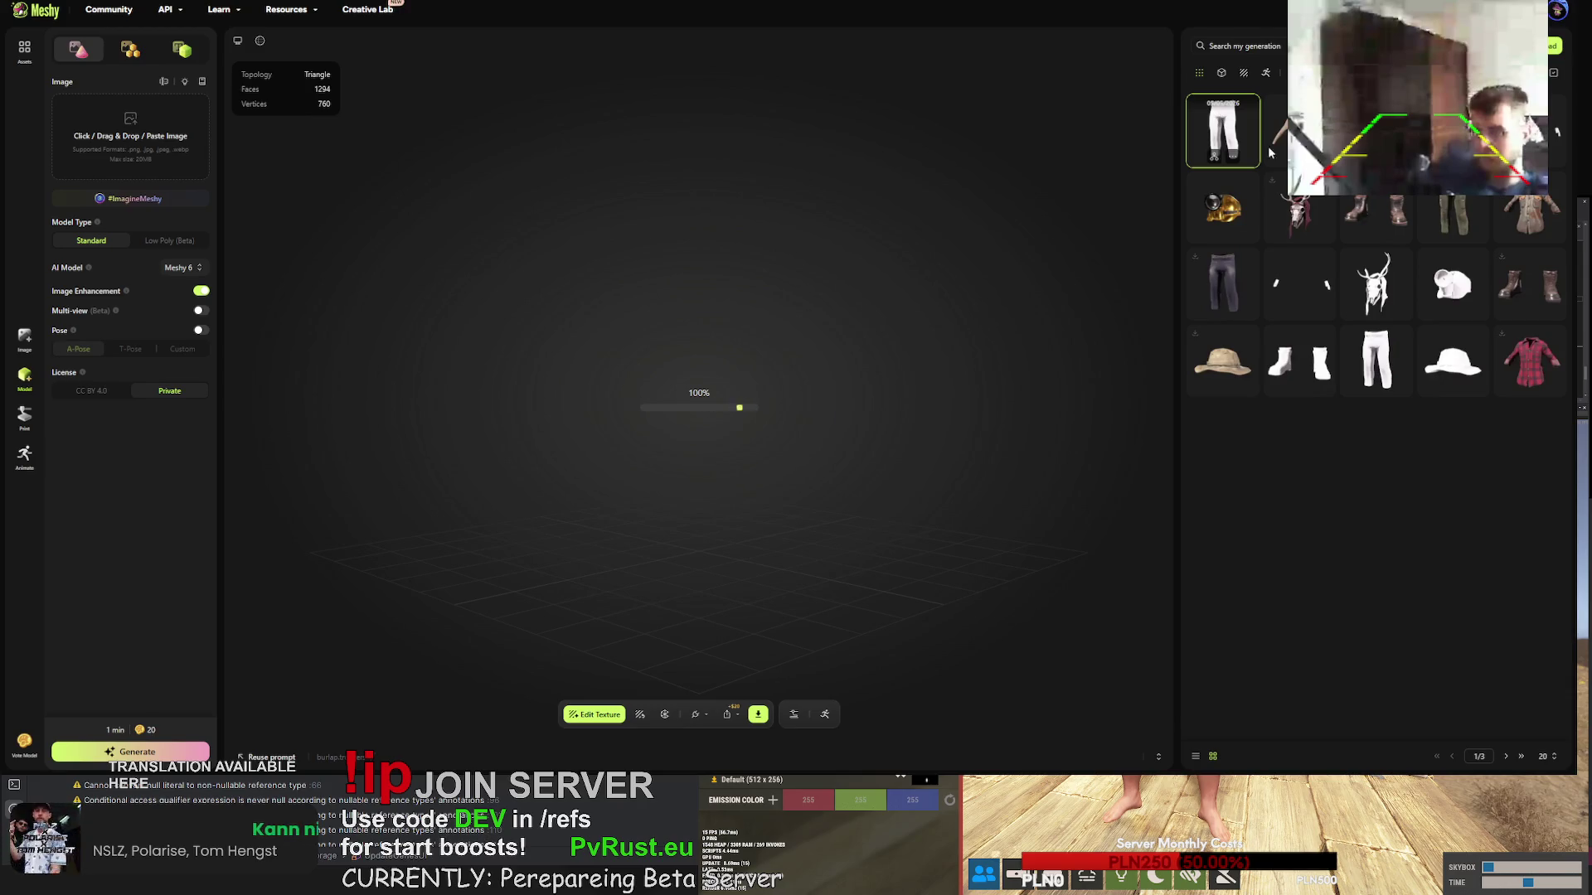
click(1376, 360)
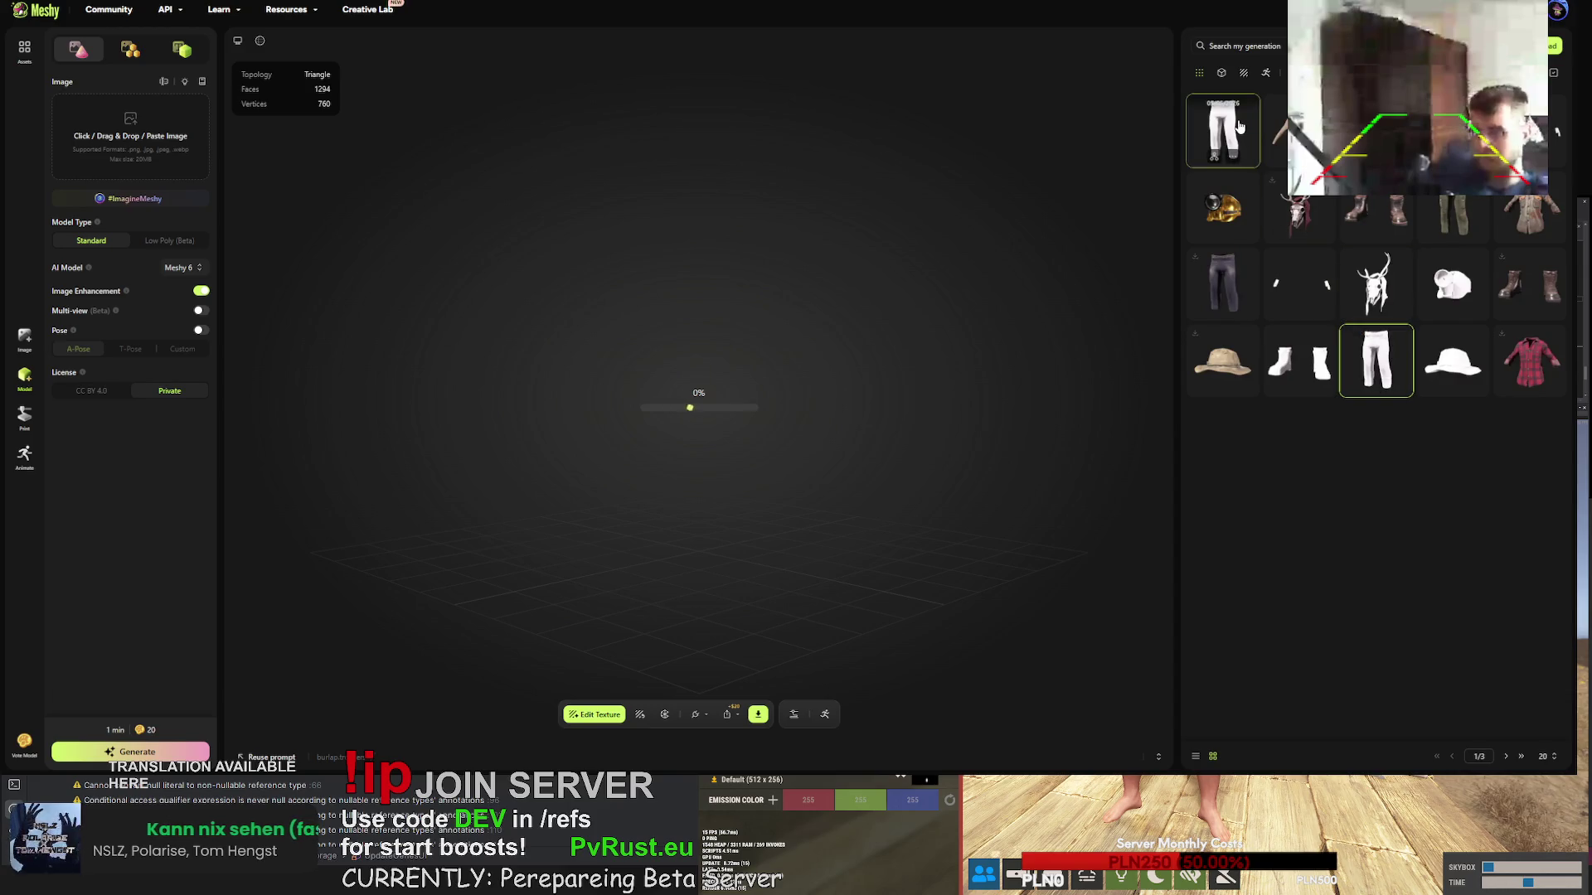
- Upload the pants model again with original texture and UV kept, starting a new task
click(1237, 124)
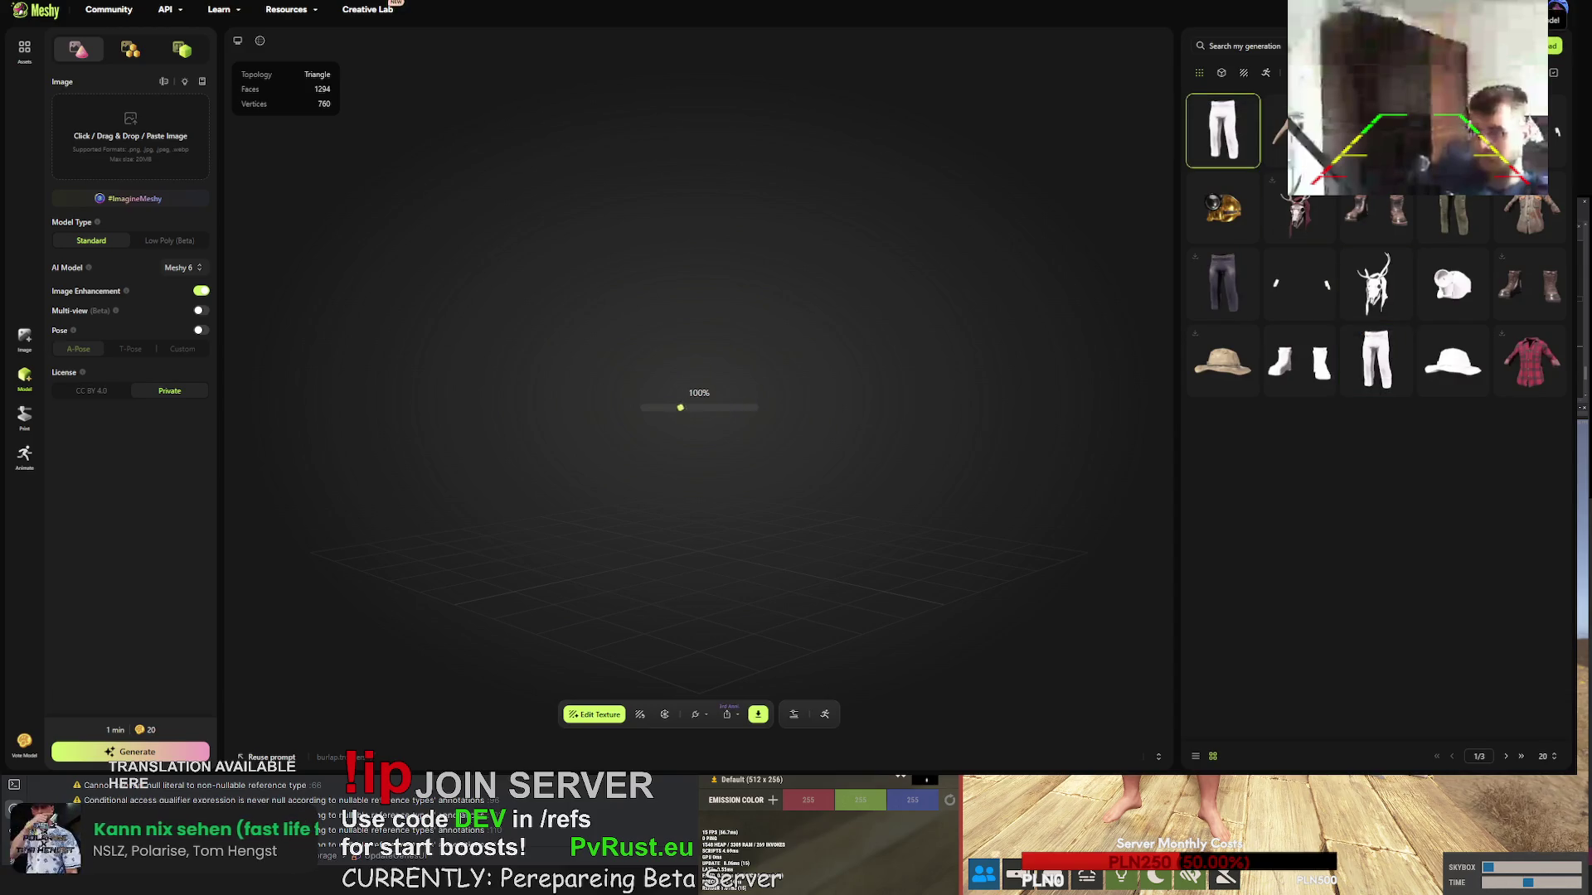
click(1553, 45)
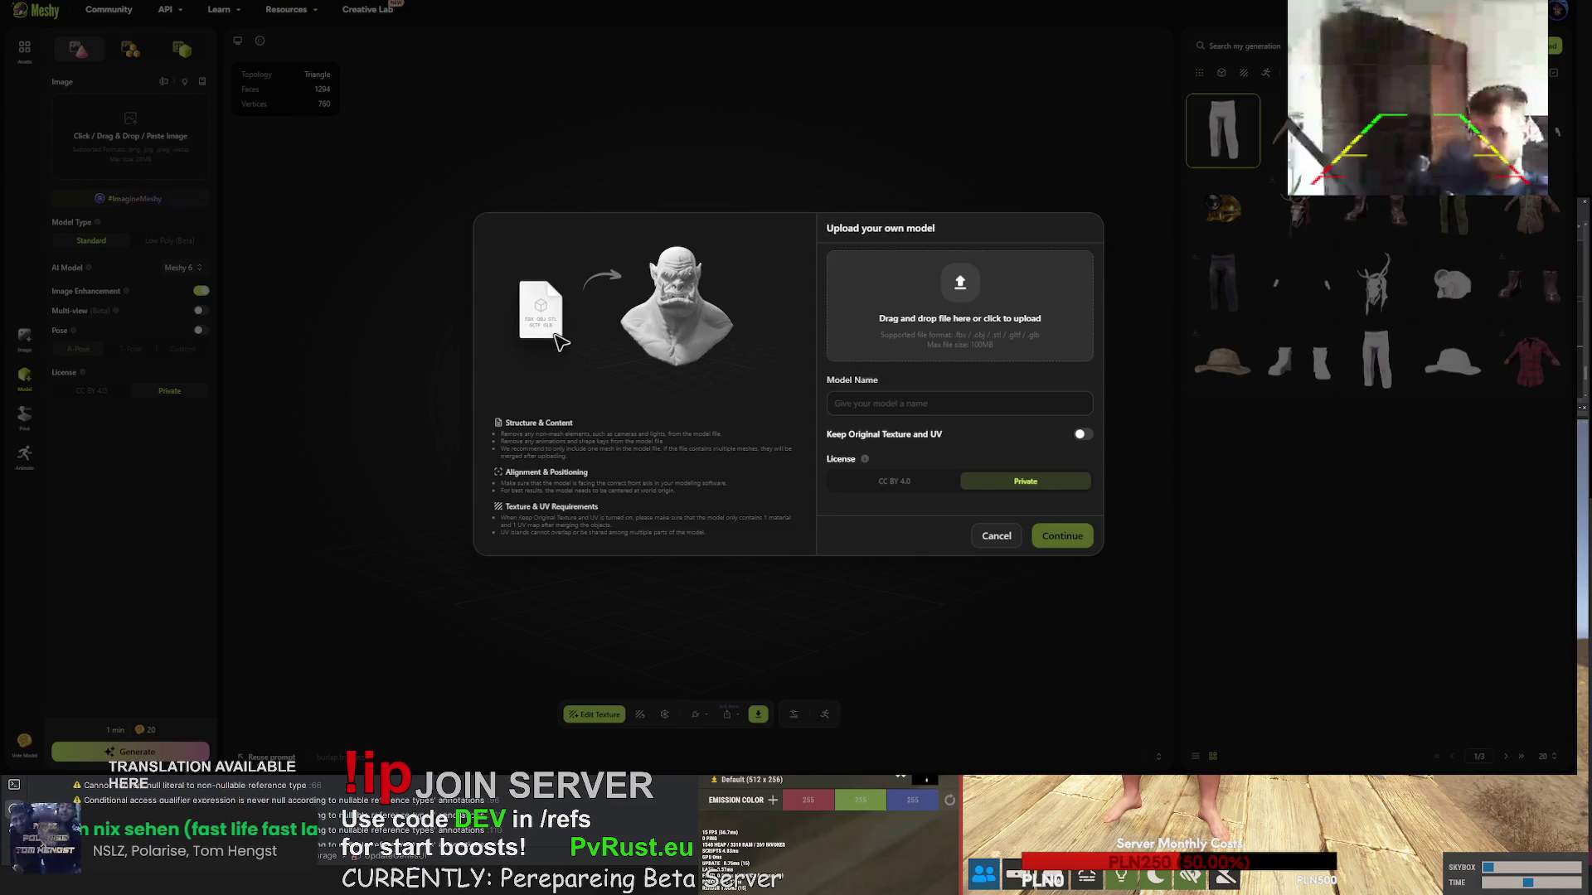
click(1081, 435)
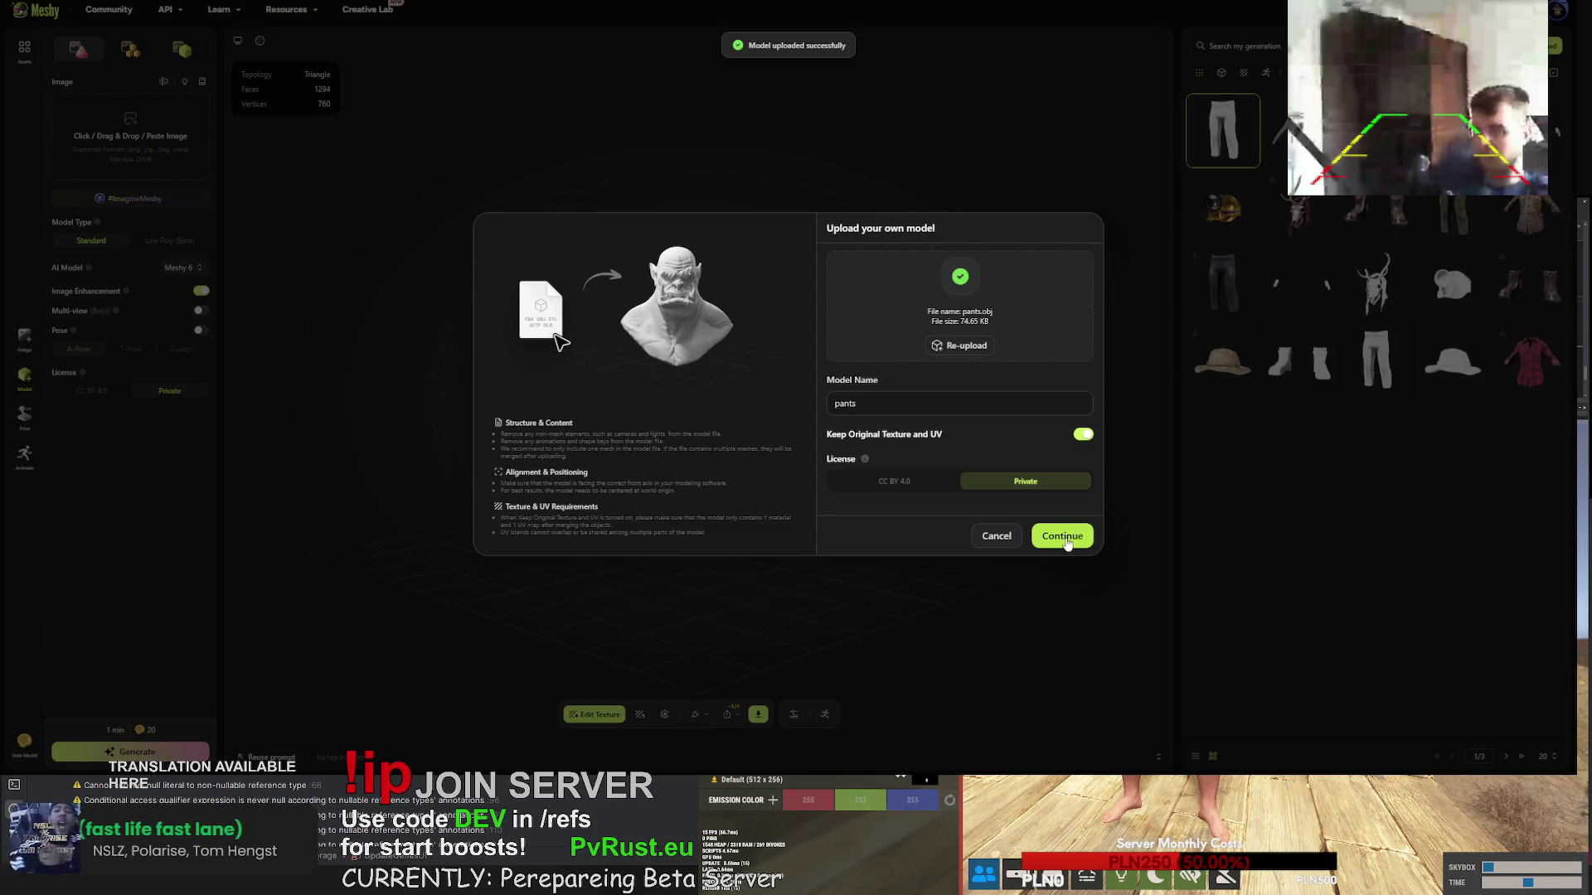
click(1066, 537)
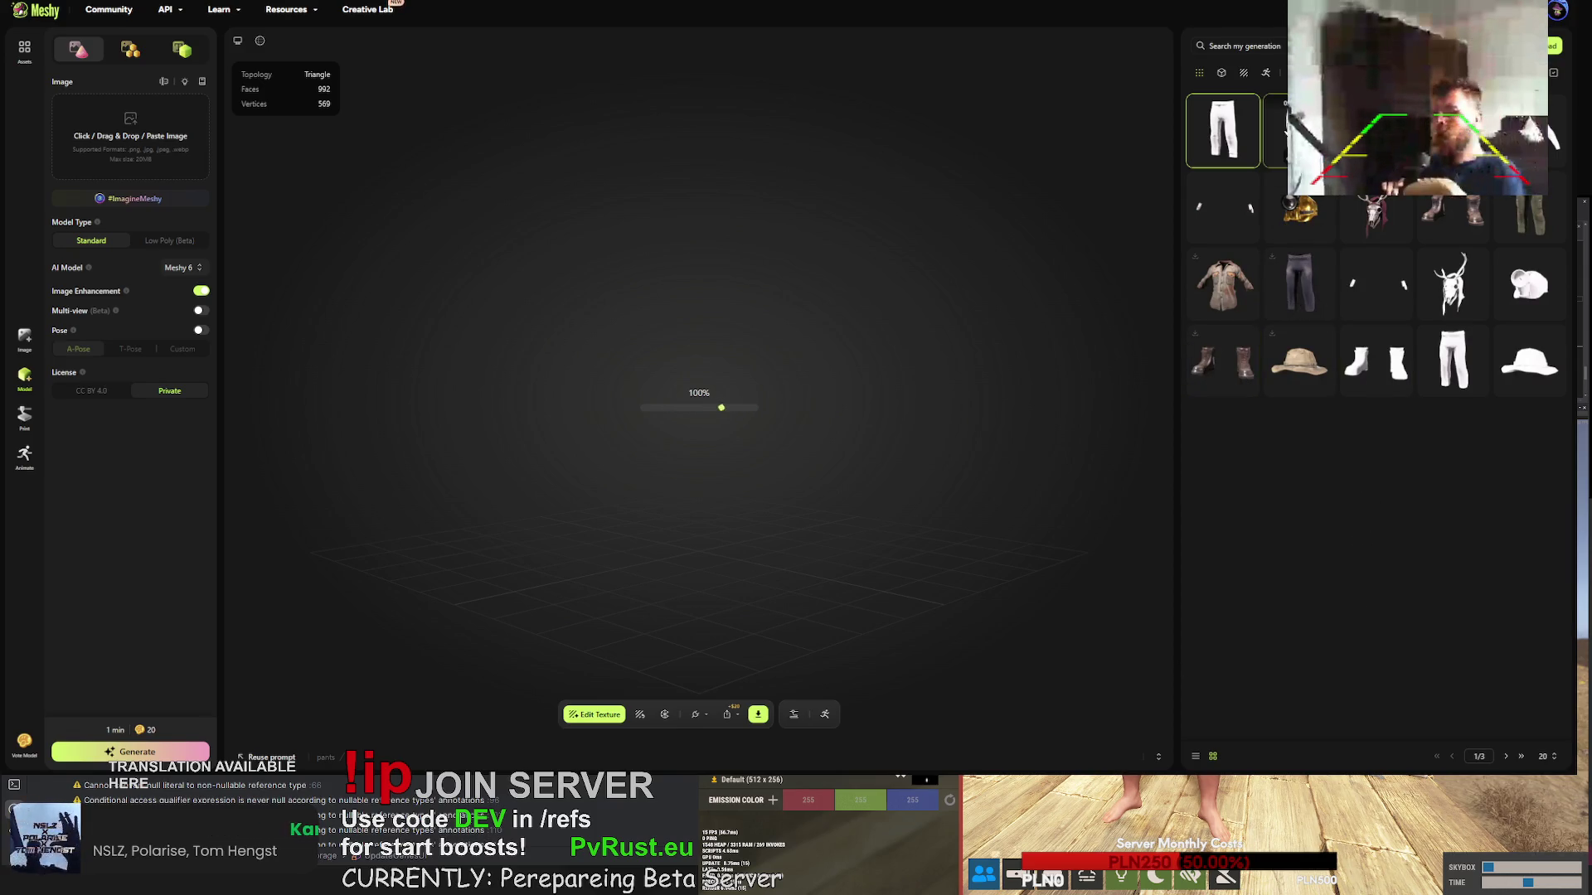
- Delete the second pants generation from the gallery and confirm the deletion
click(1298, 130)
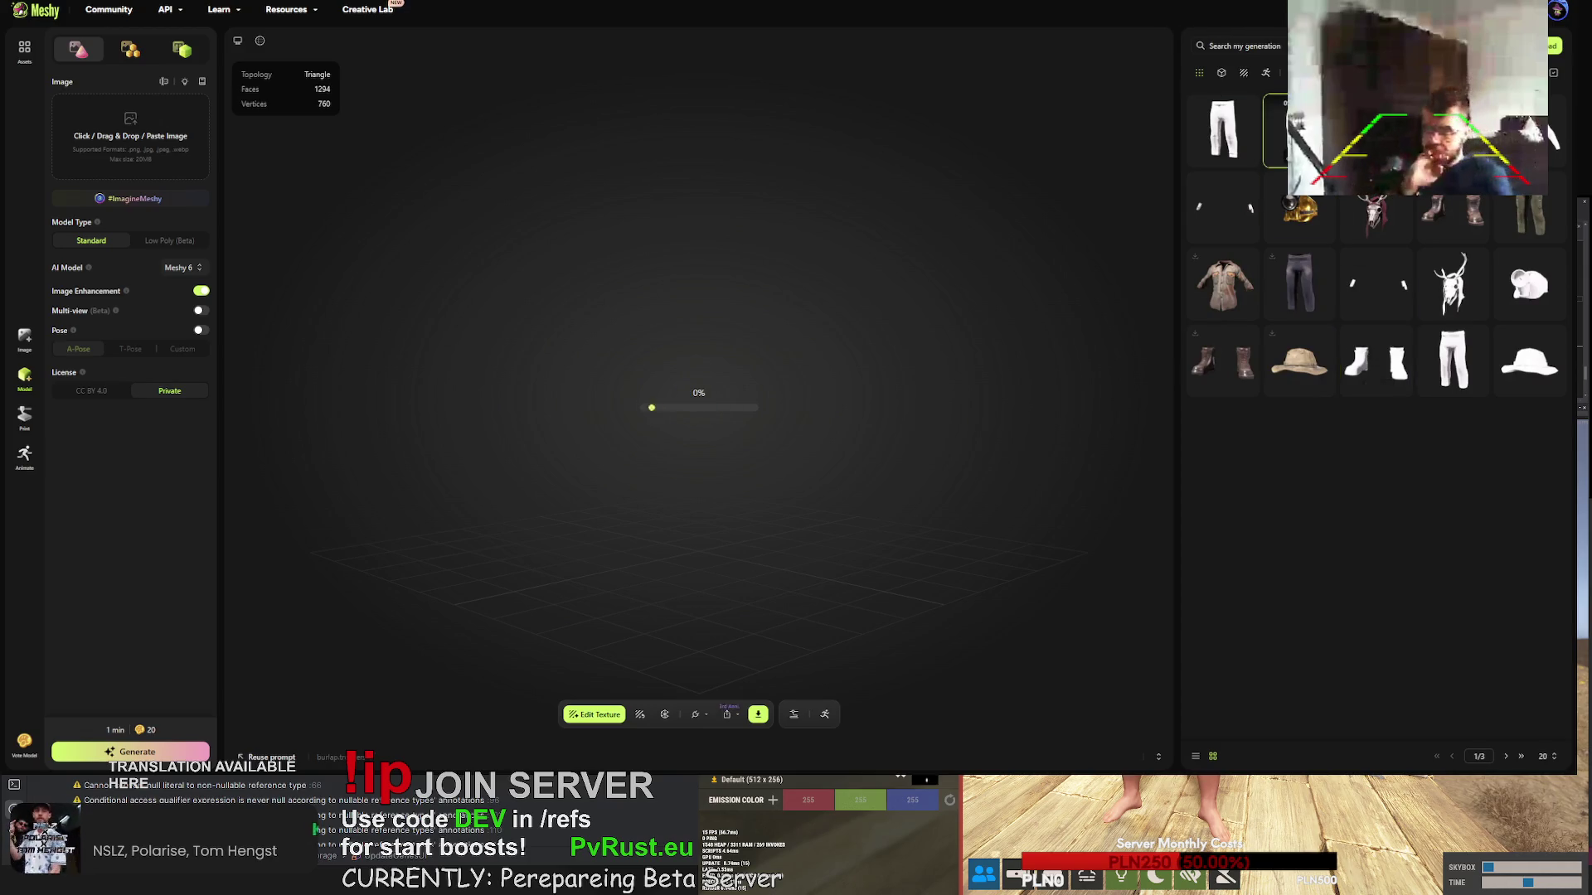
right_click(1297, 130)
click(1327, 336)
click(938, 421)
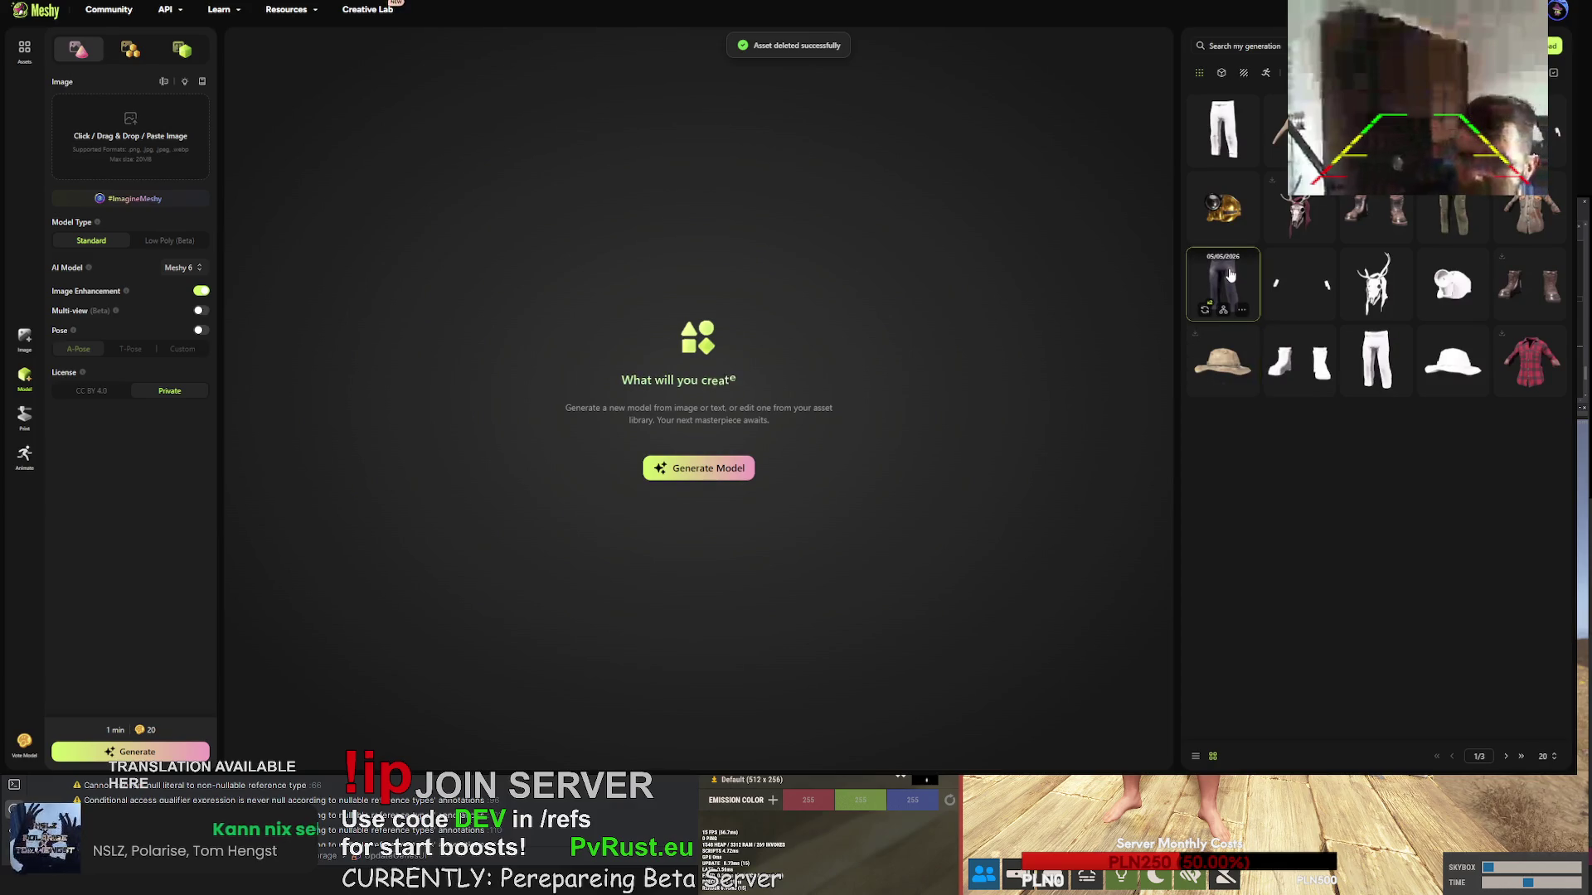
- Load the white pants and top-left pants models, then open a new browser tab
click(1380, 359)
click(1237, 126)
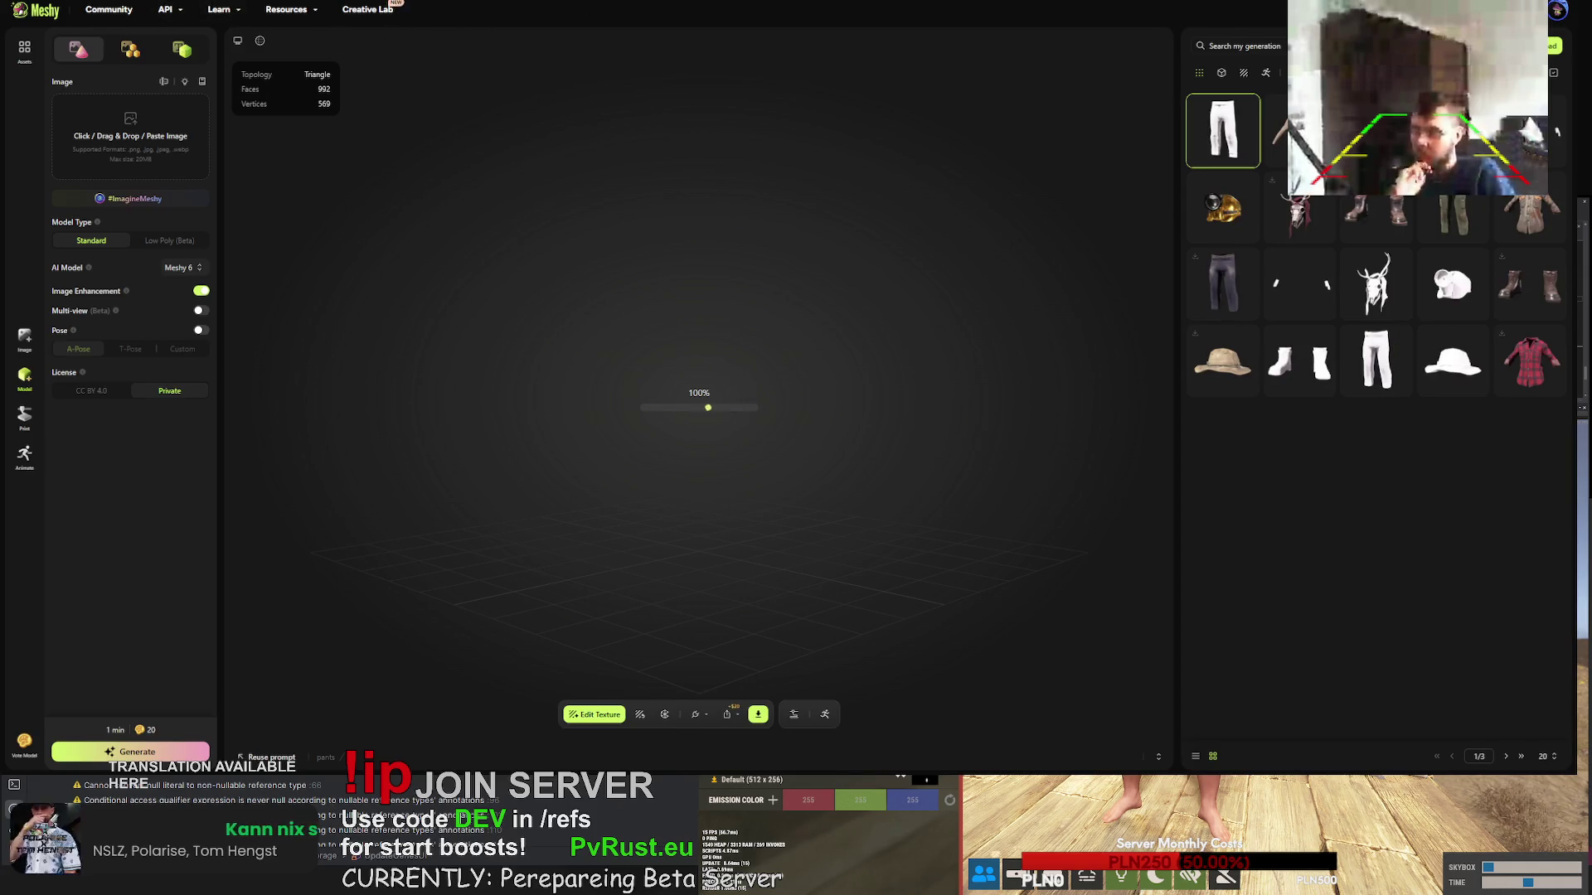
key(ctrl+t)
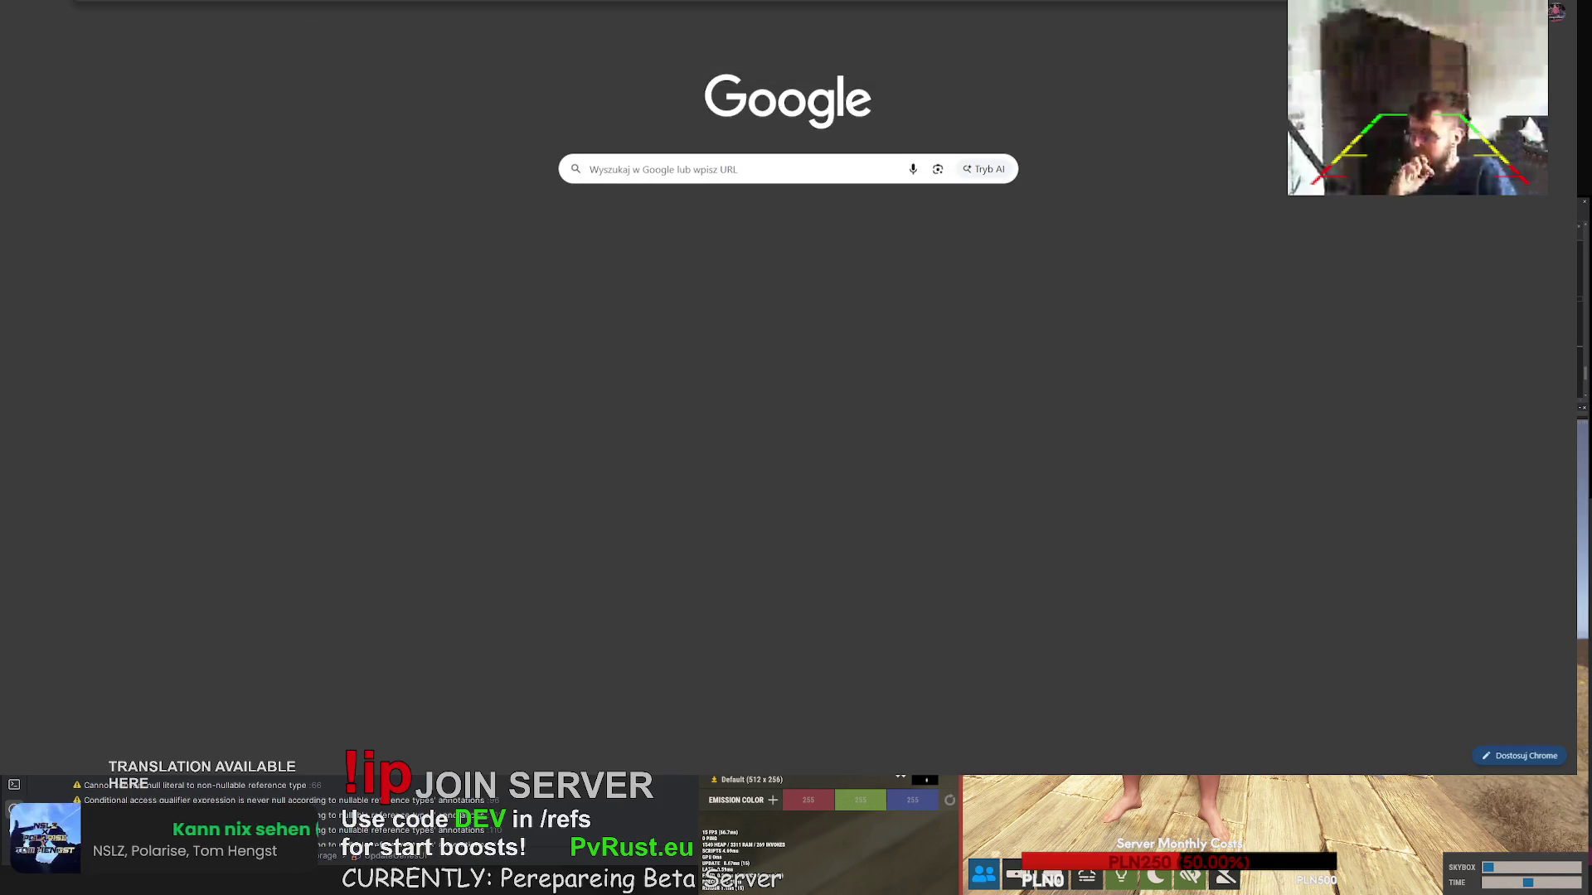
- Search 'meshy ai status' and check both Meshy Status results, which show everything operational
key(Return)
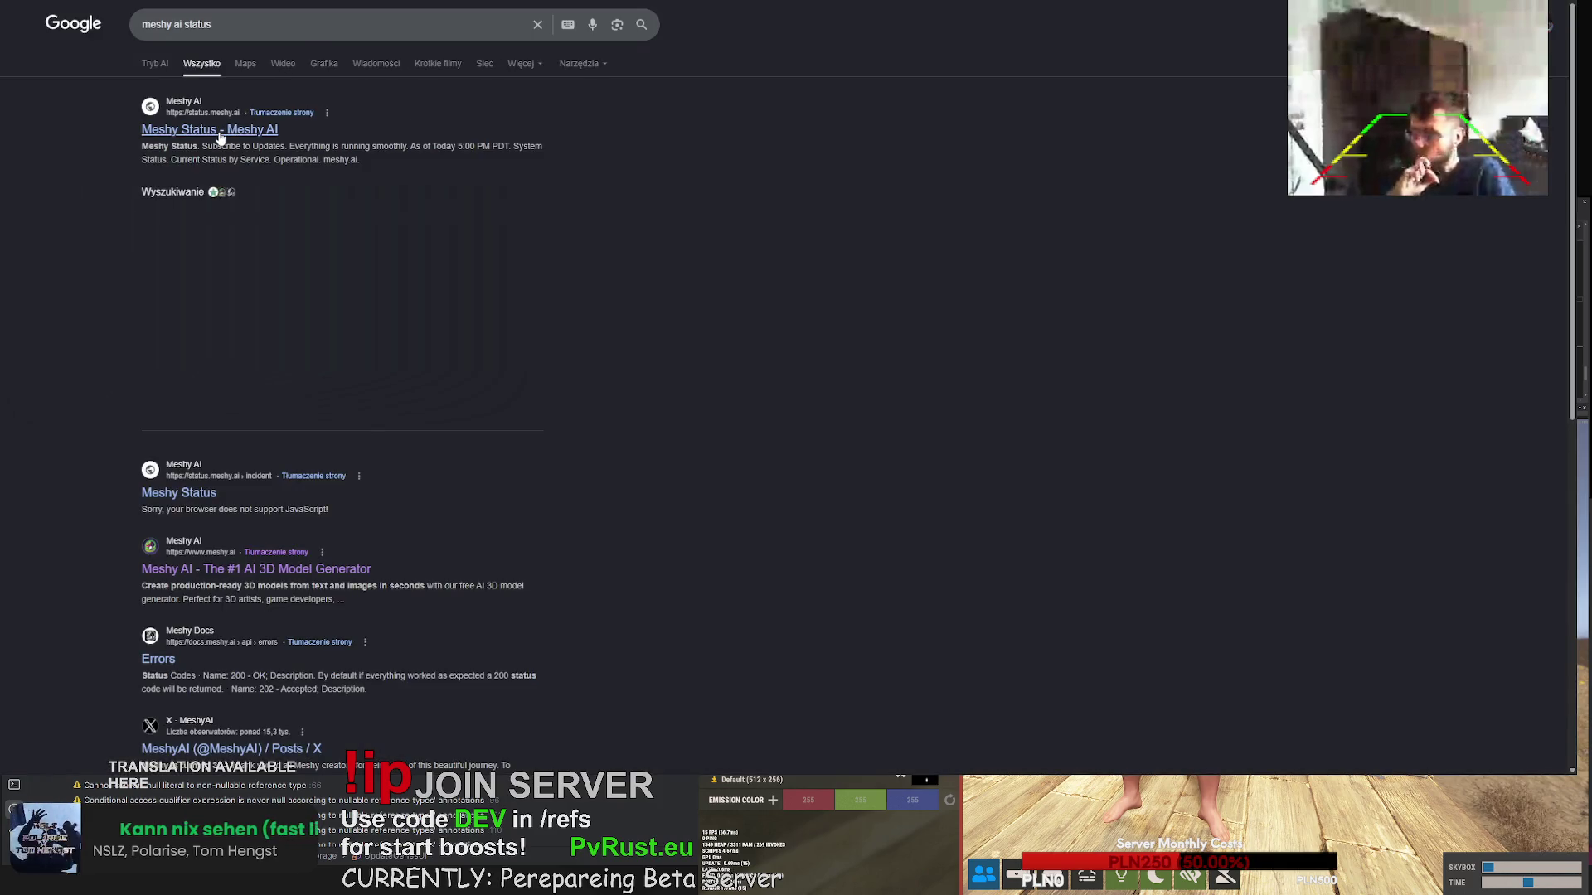
click(221, 132)
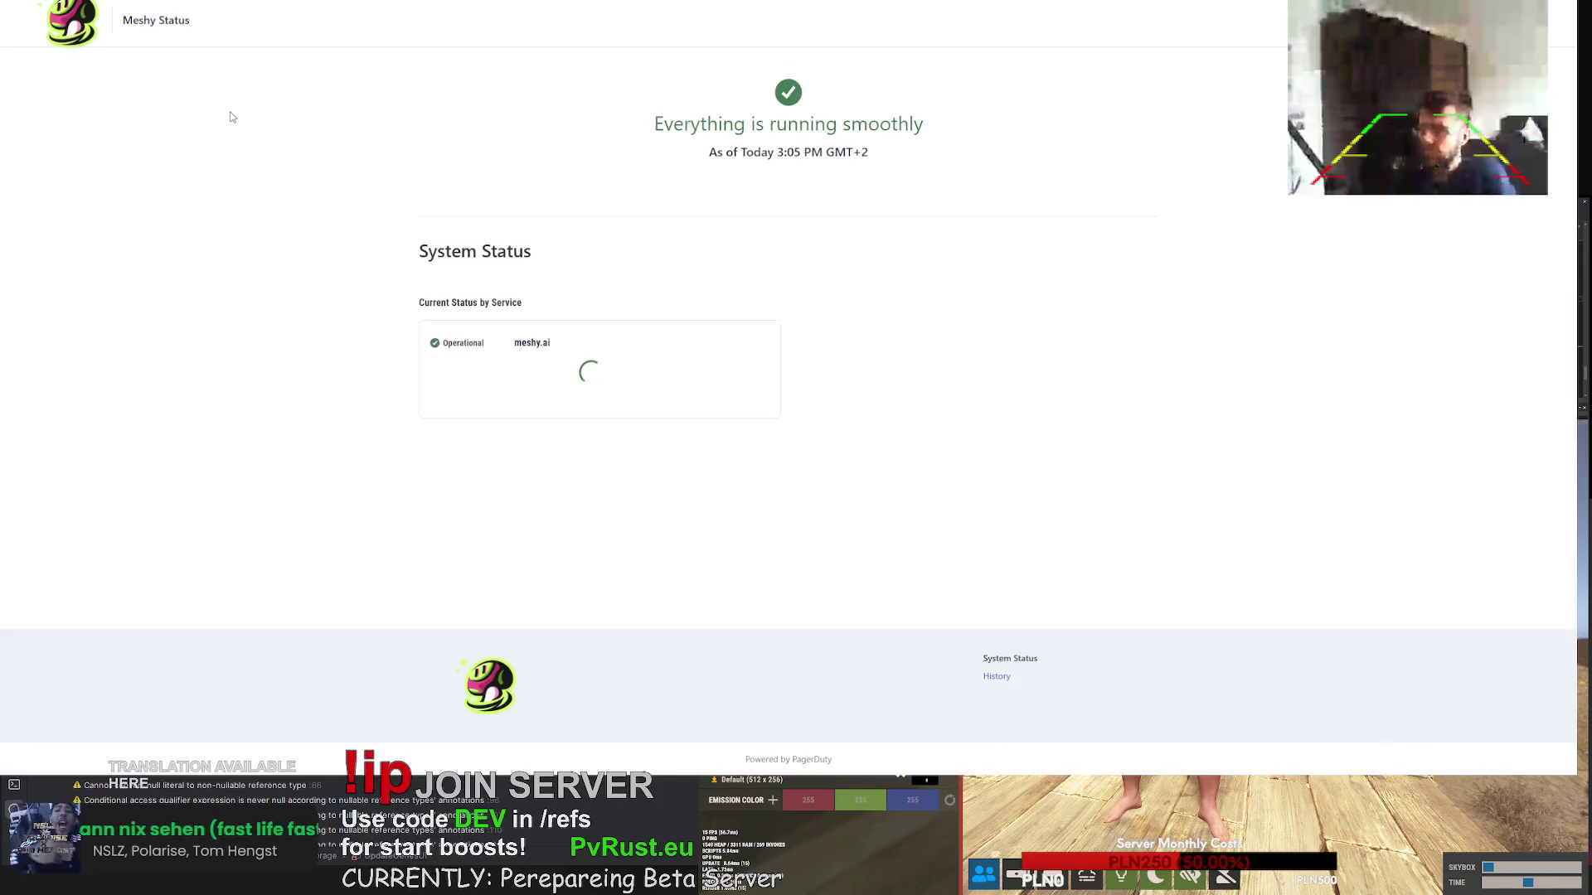
mouse_move(716, 377)
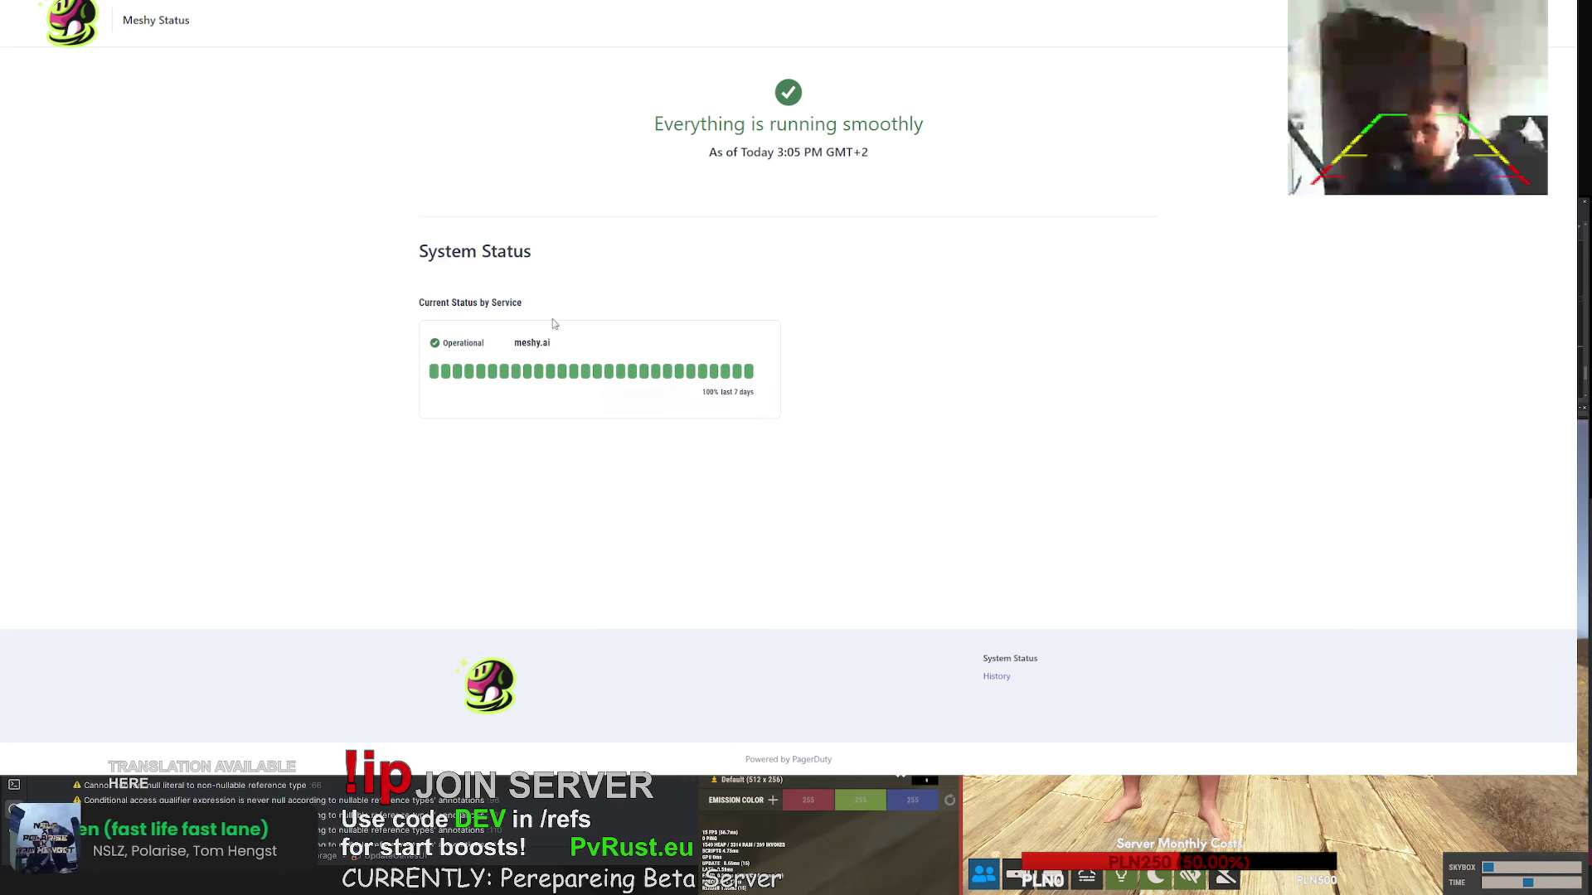
key(alt+Left)
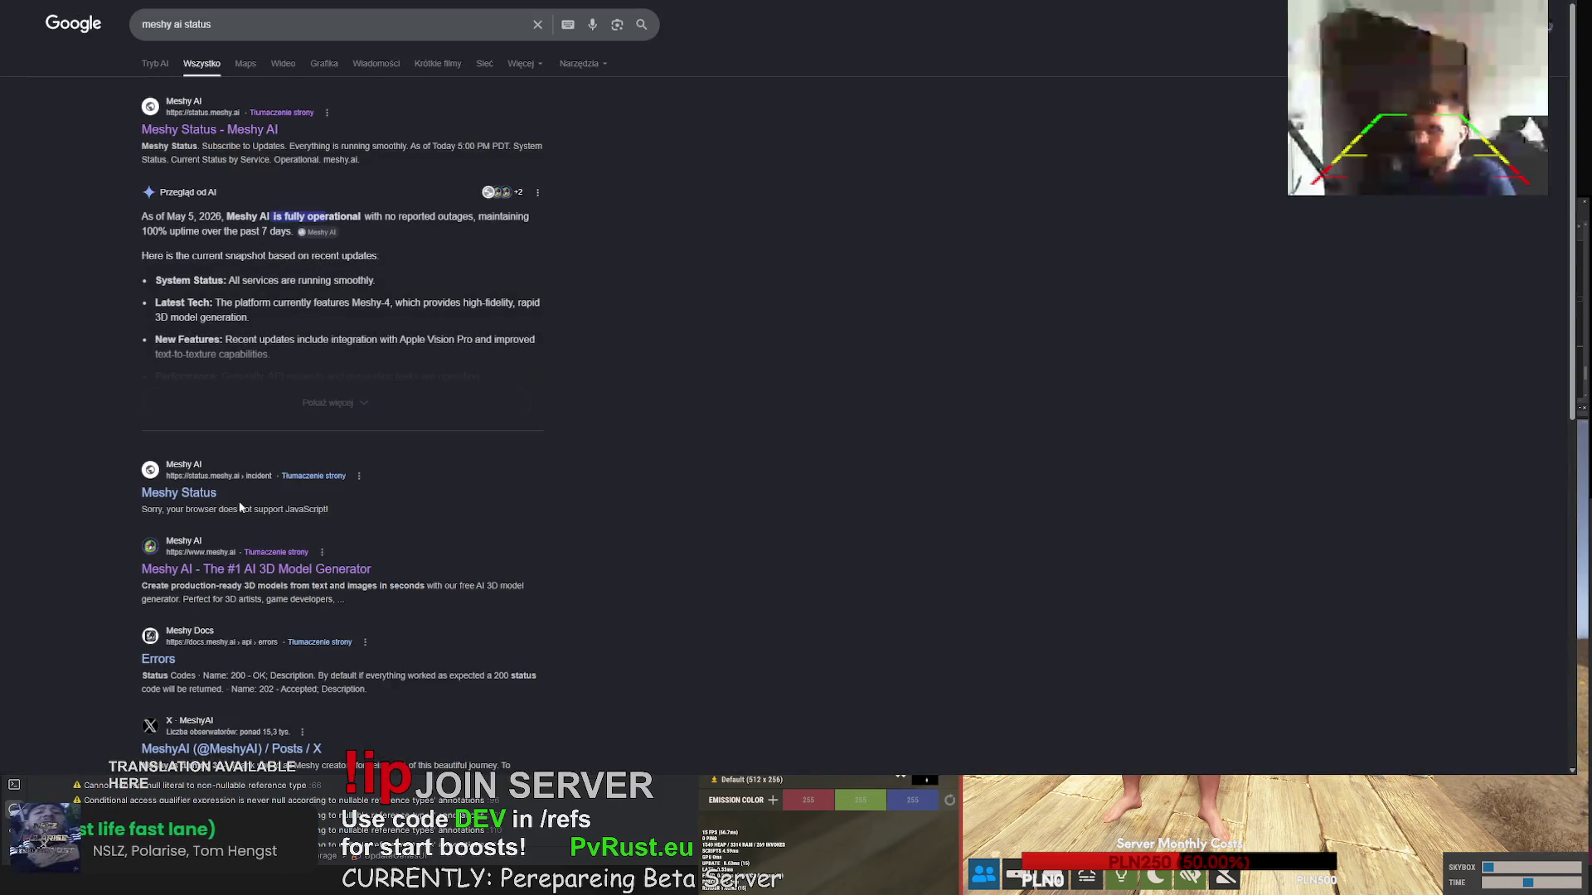
click(232, 488)
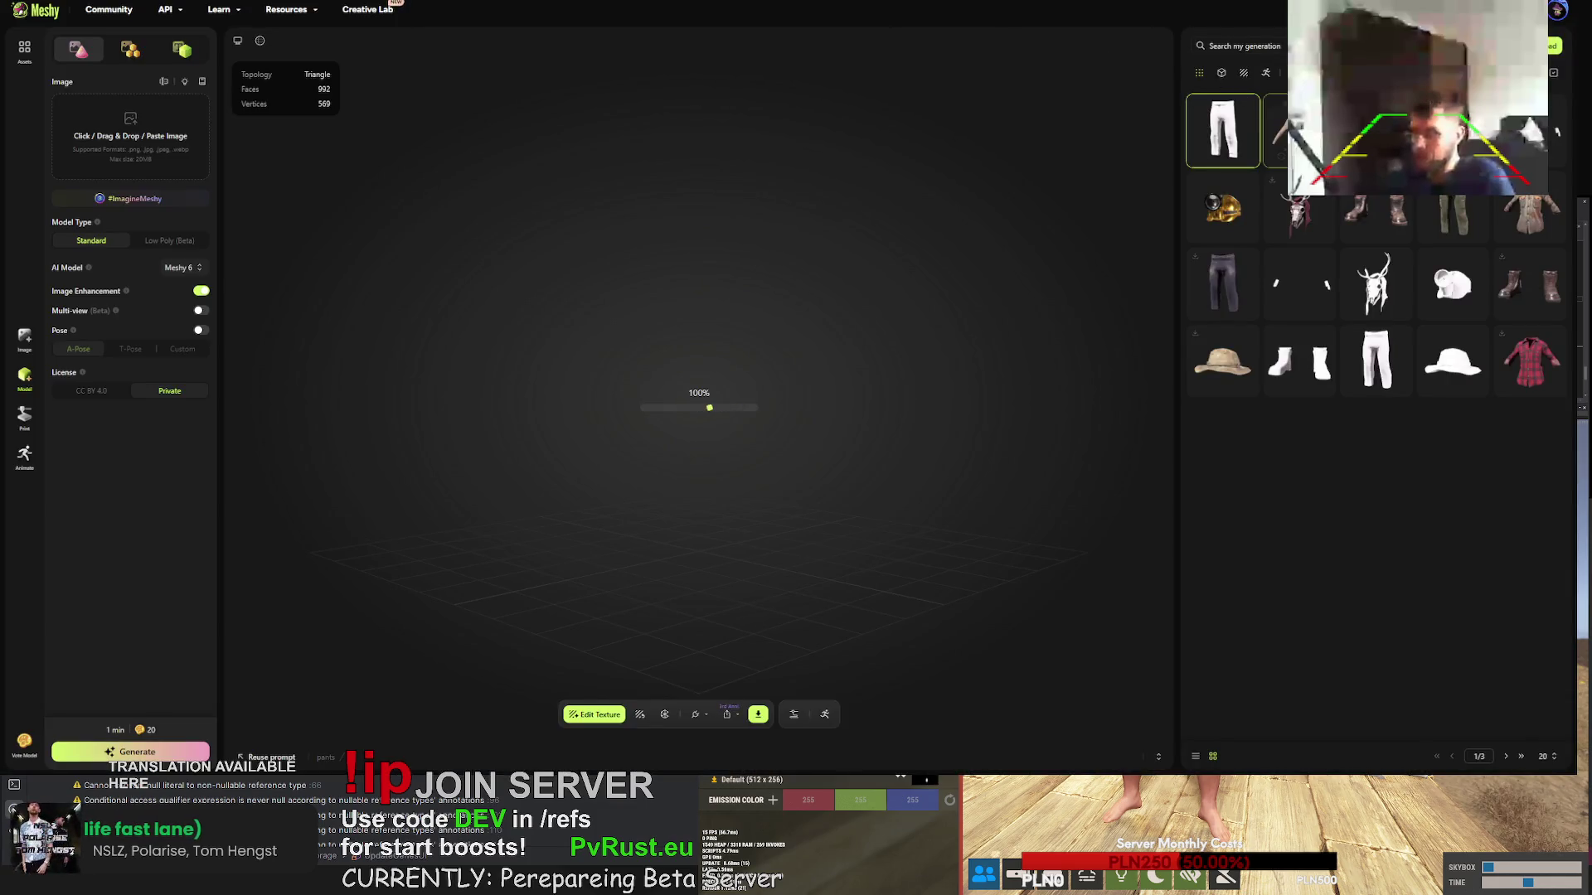
- Retry loading the 992-face pants by reselecting the shirt and pants thumbnails, then select the deer skull mask
click(1263, 123)
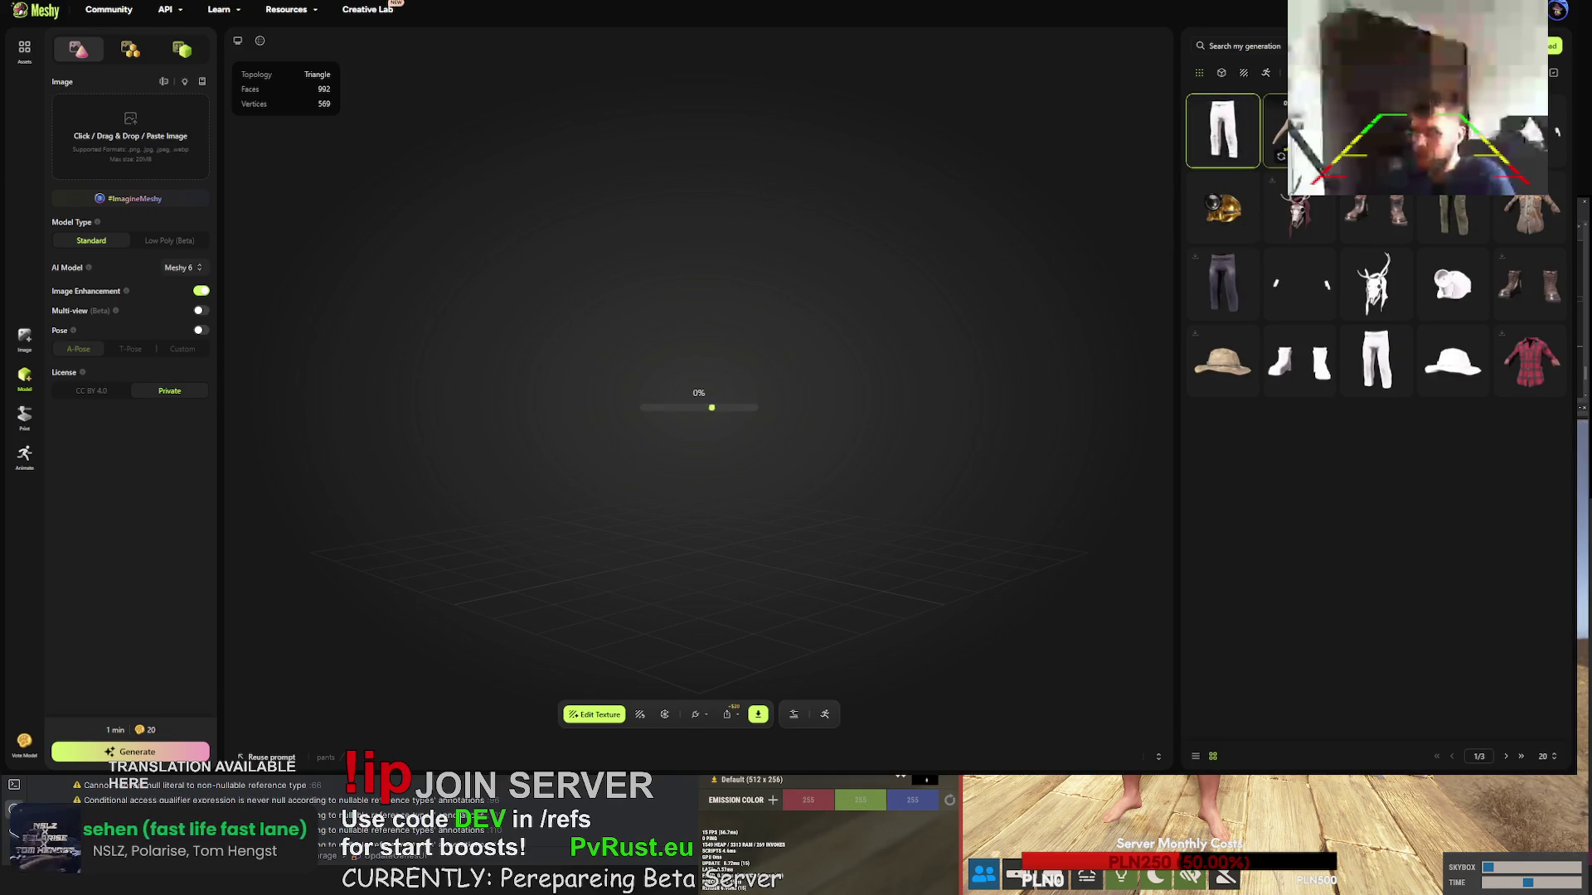
click(1223, 135)
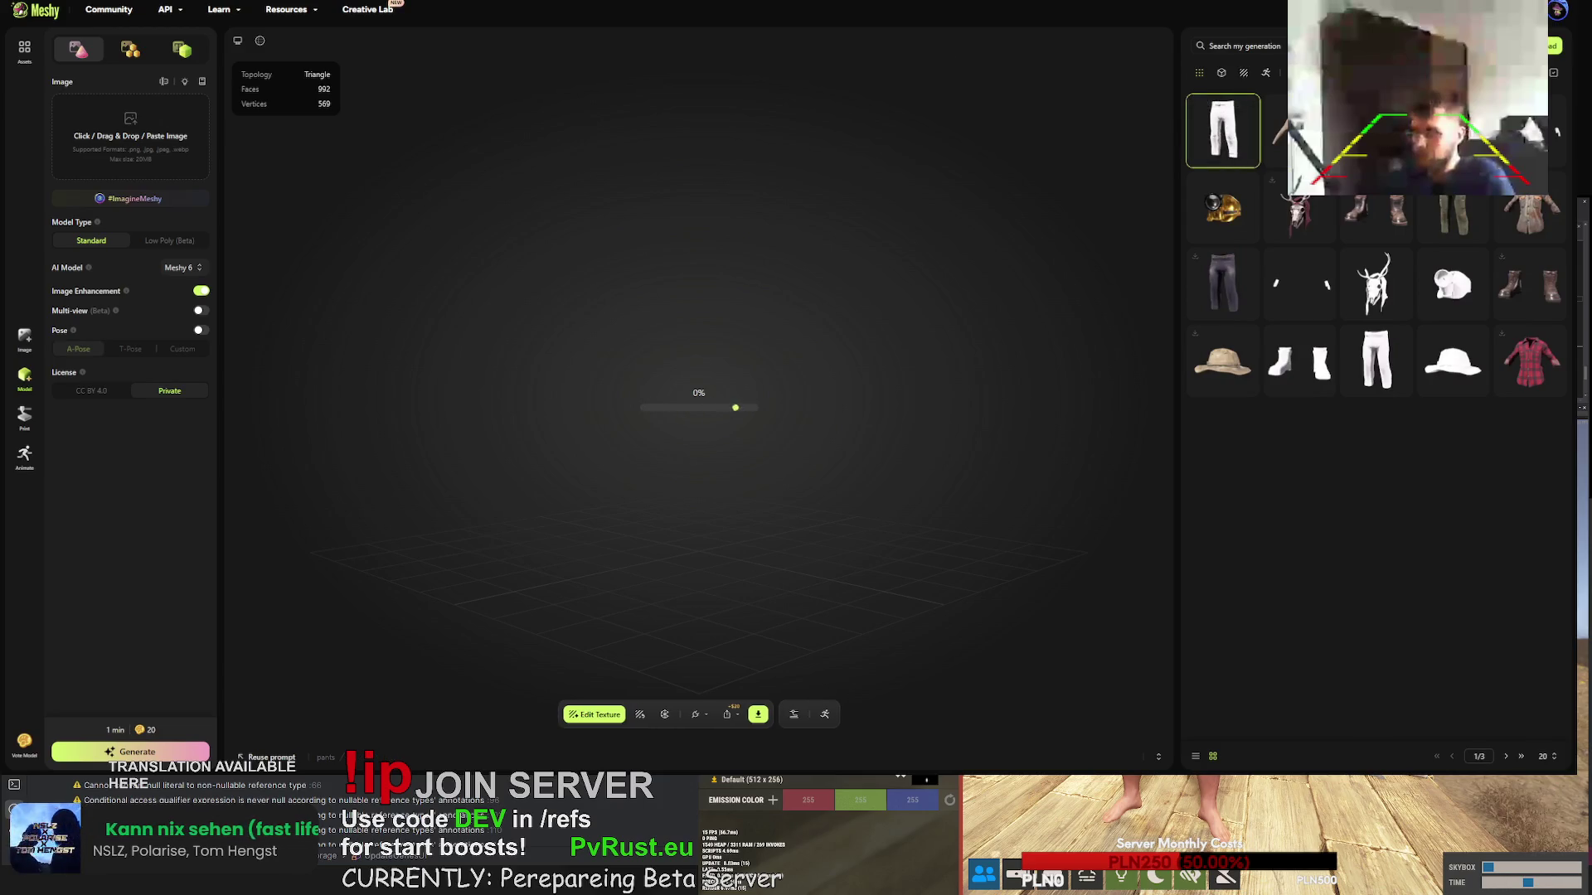
click(1223, 134)
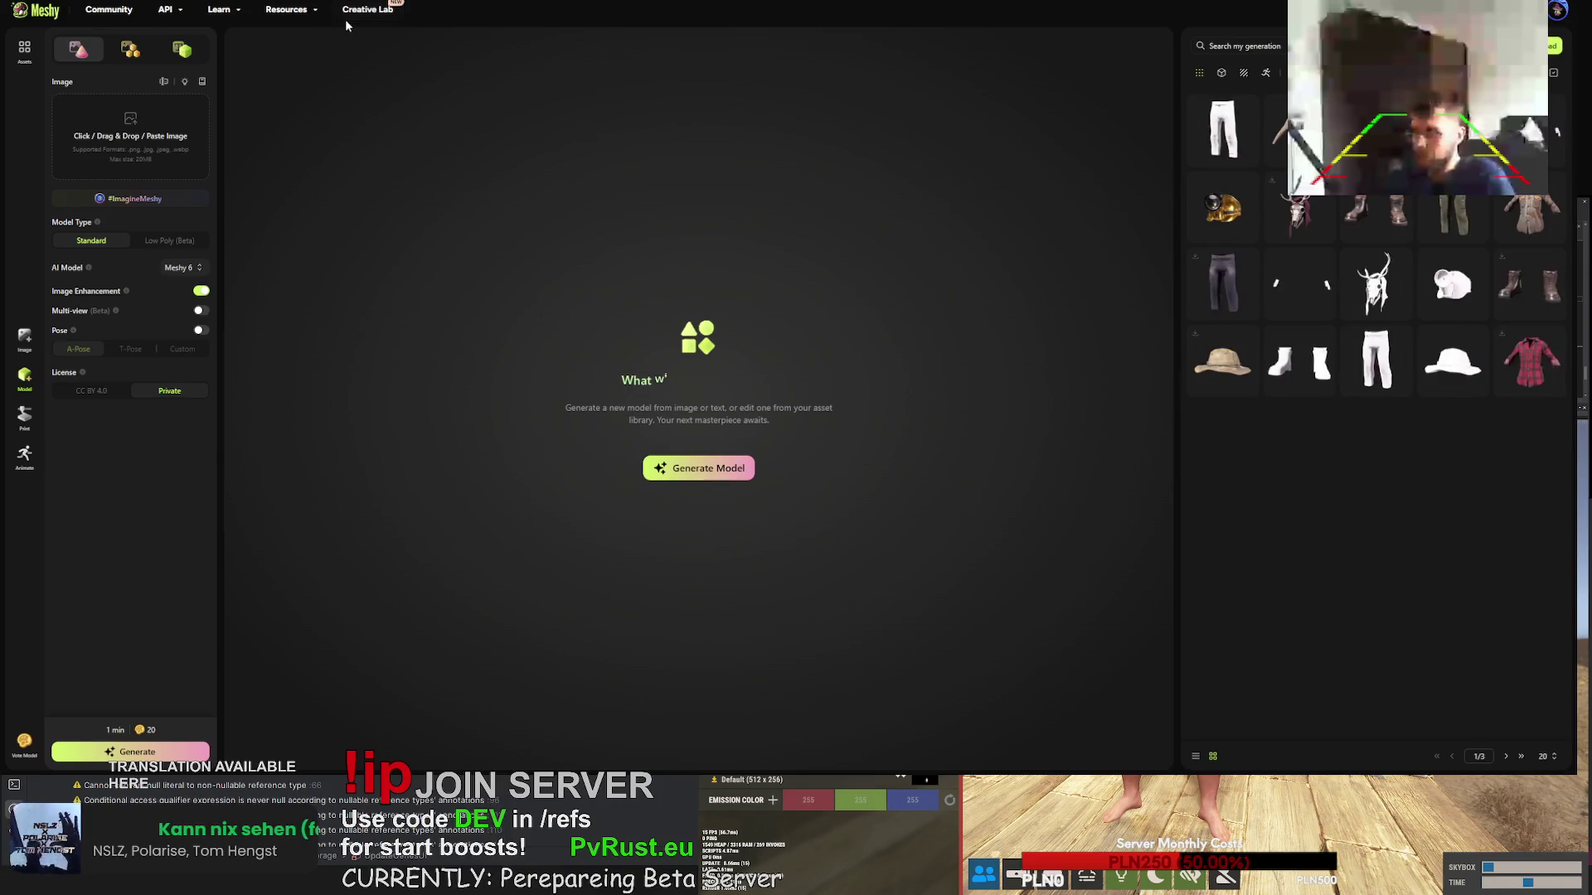
click(1210, 120)
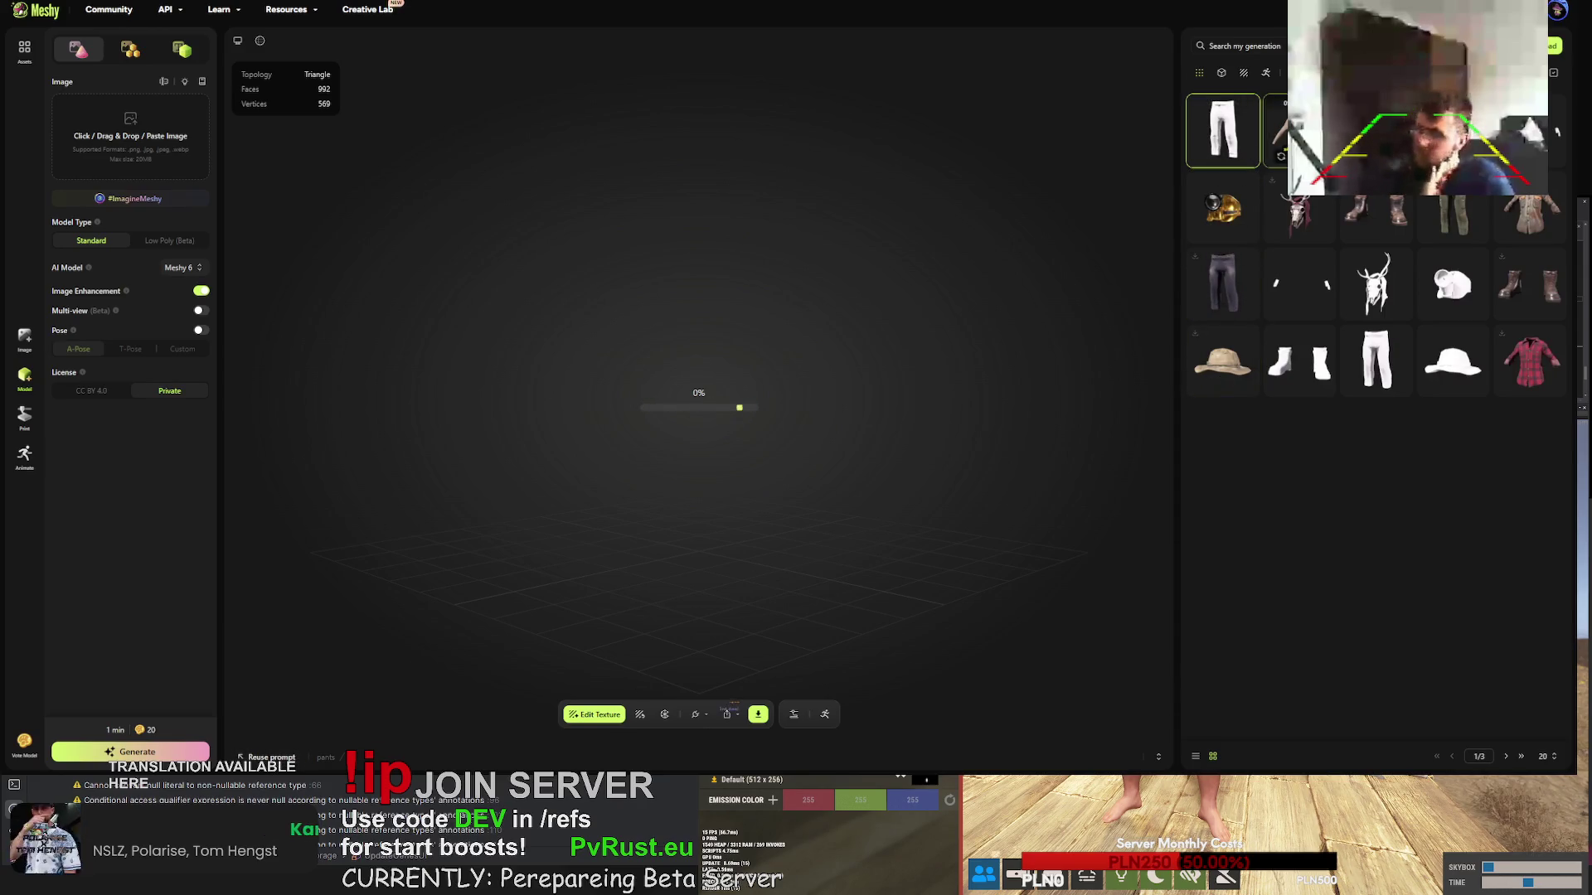
click(1372, 358)
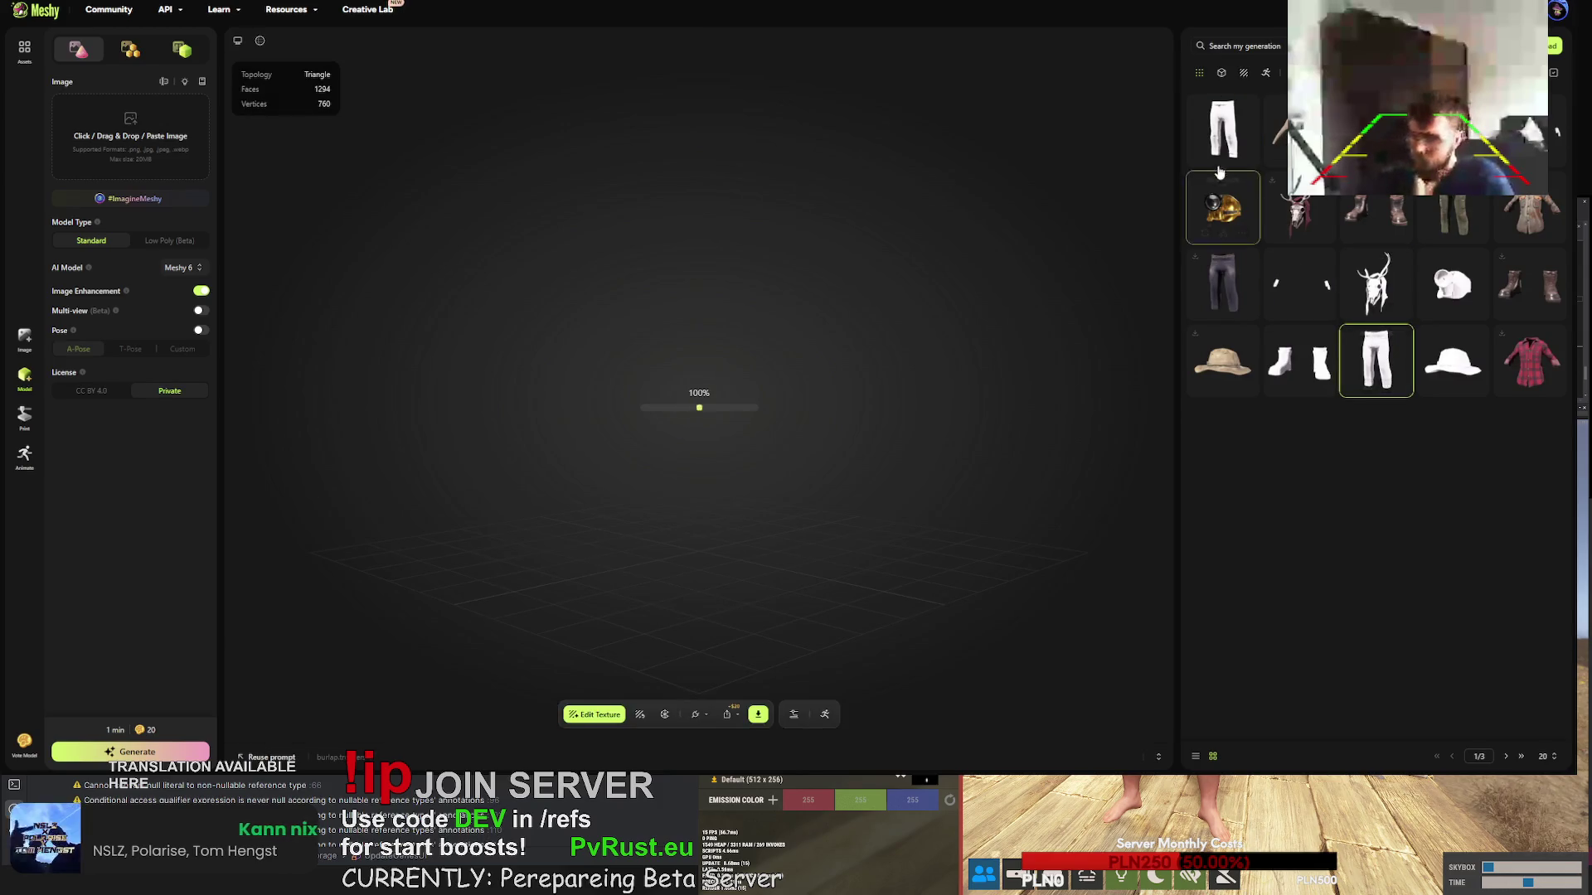
click(1216, 126)
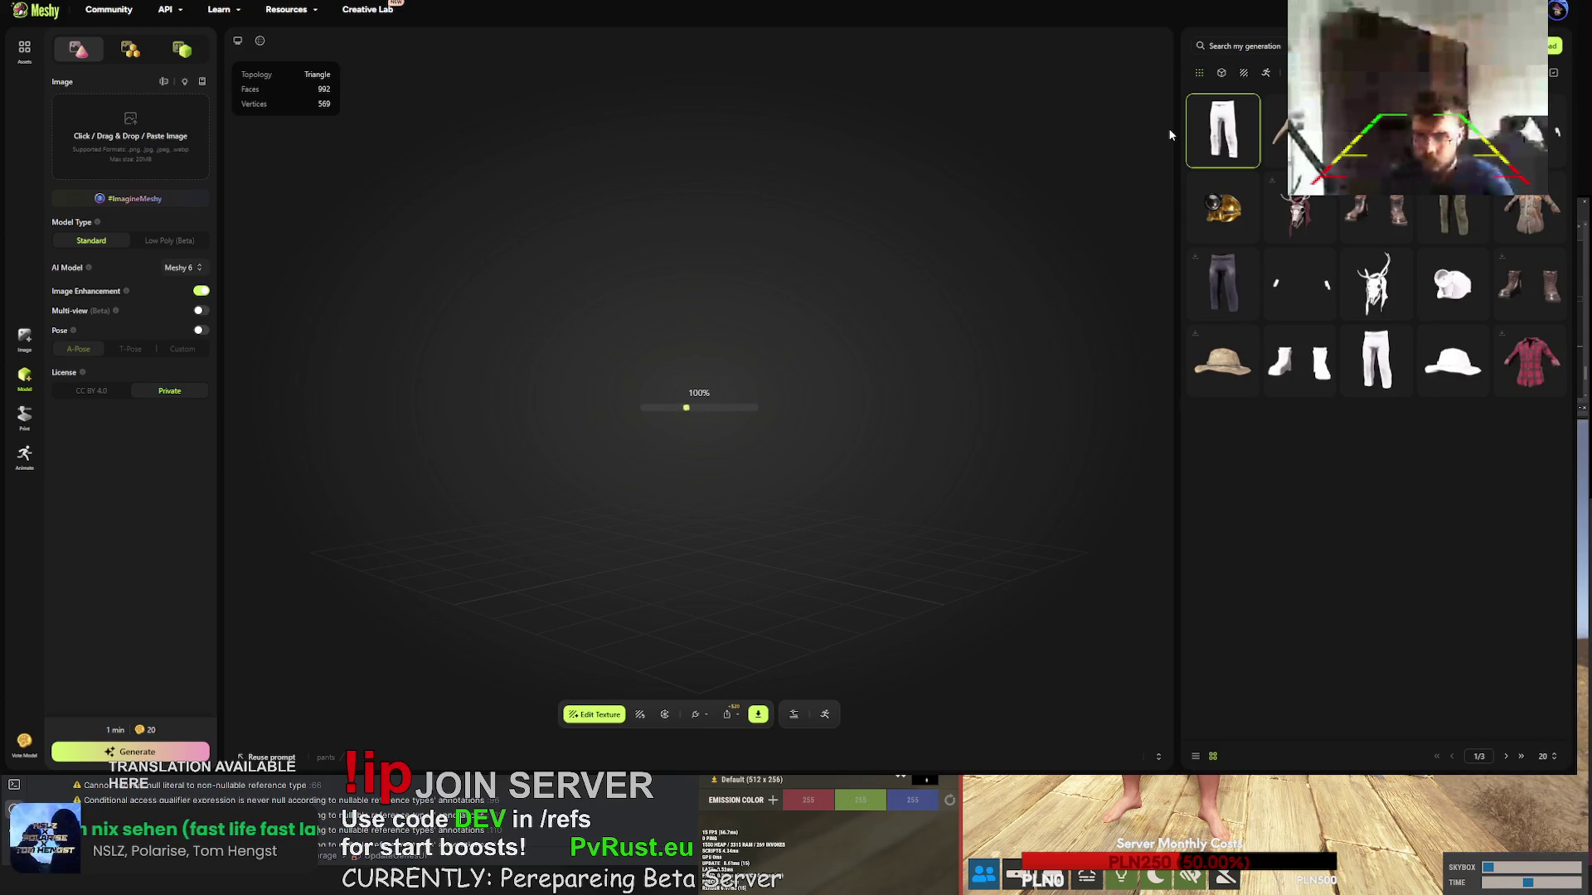
click(1307, 211)
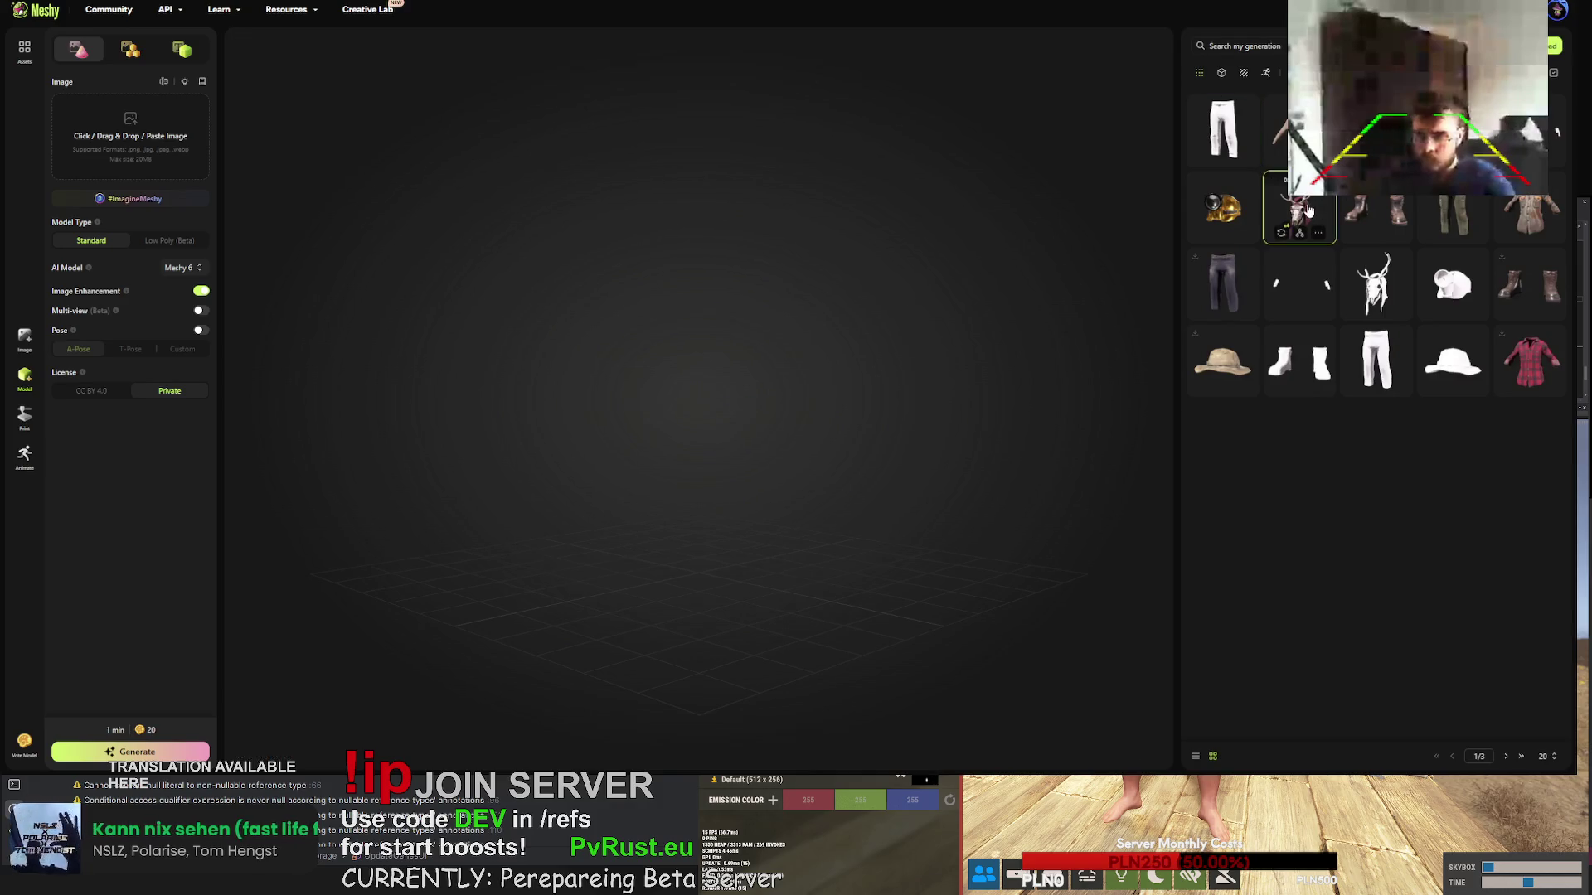
- Download the 3352-face deer skull mask in fbx format, rotate it, and open Upload your own model
click(772, 713)
click(762, 676)
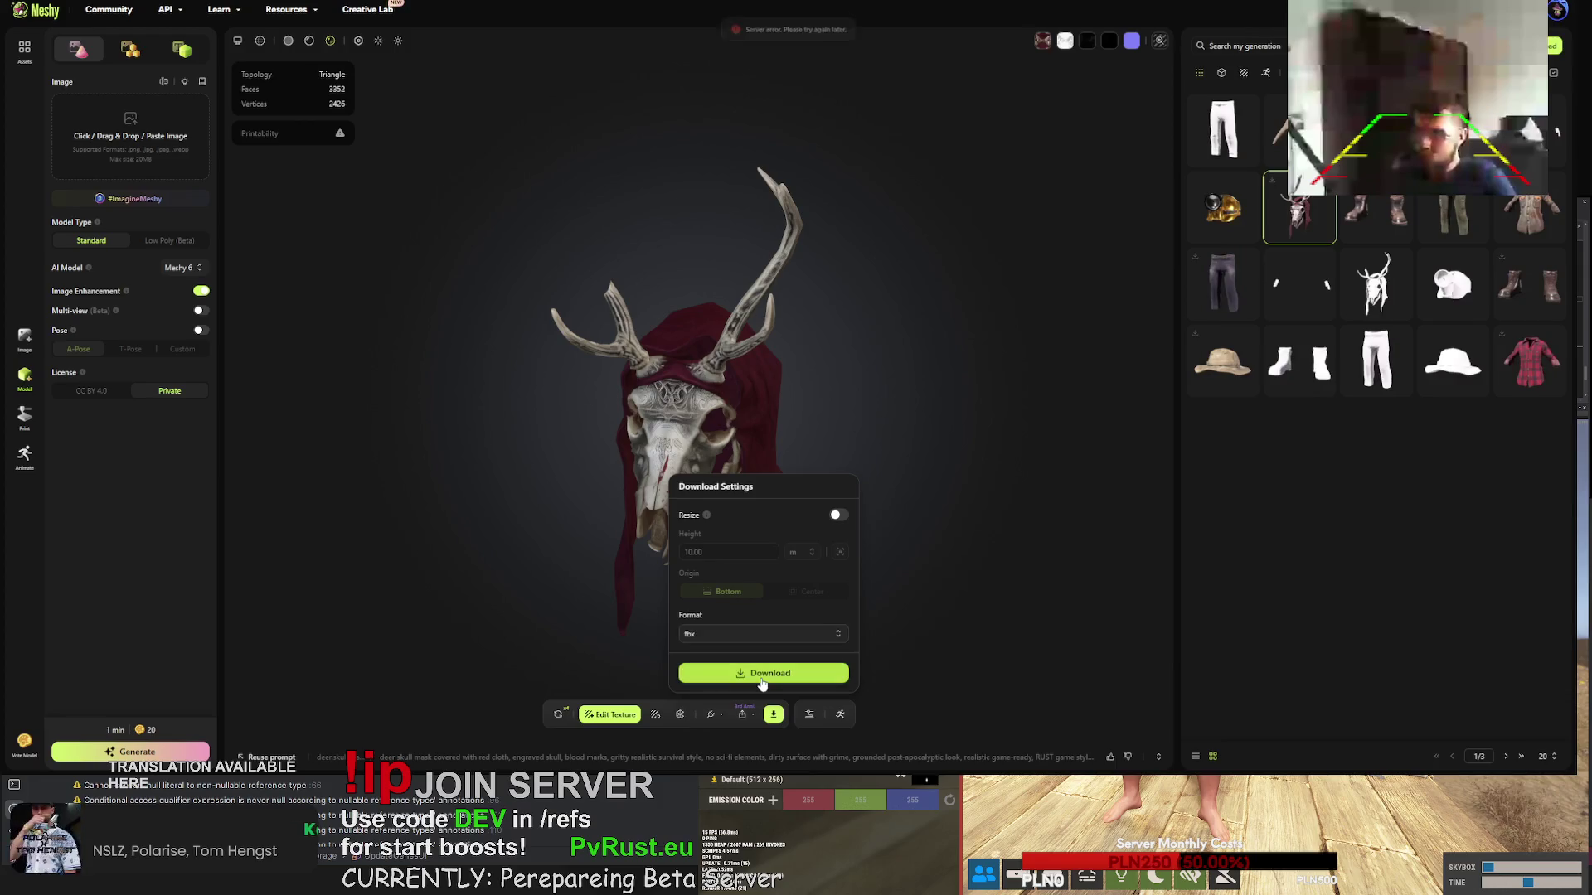
mouse_move(987, 497)
mouse_down()
mouse_move(966, 445)
mouse_move(919, 447)
mouse_up()
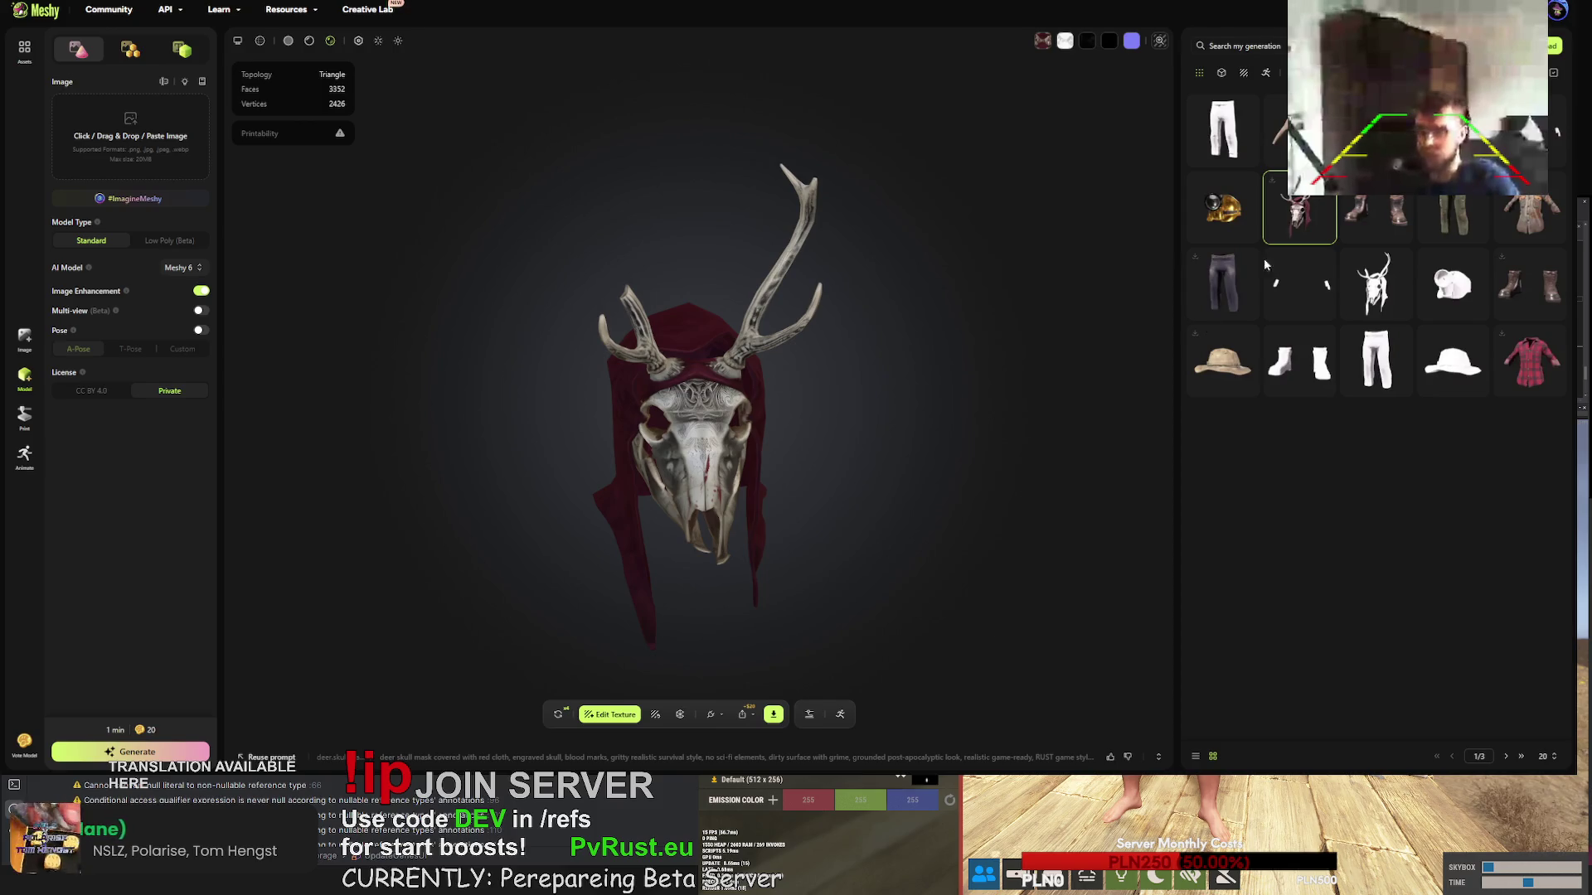
click(1555, 46)
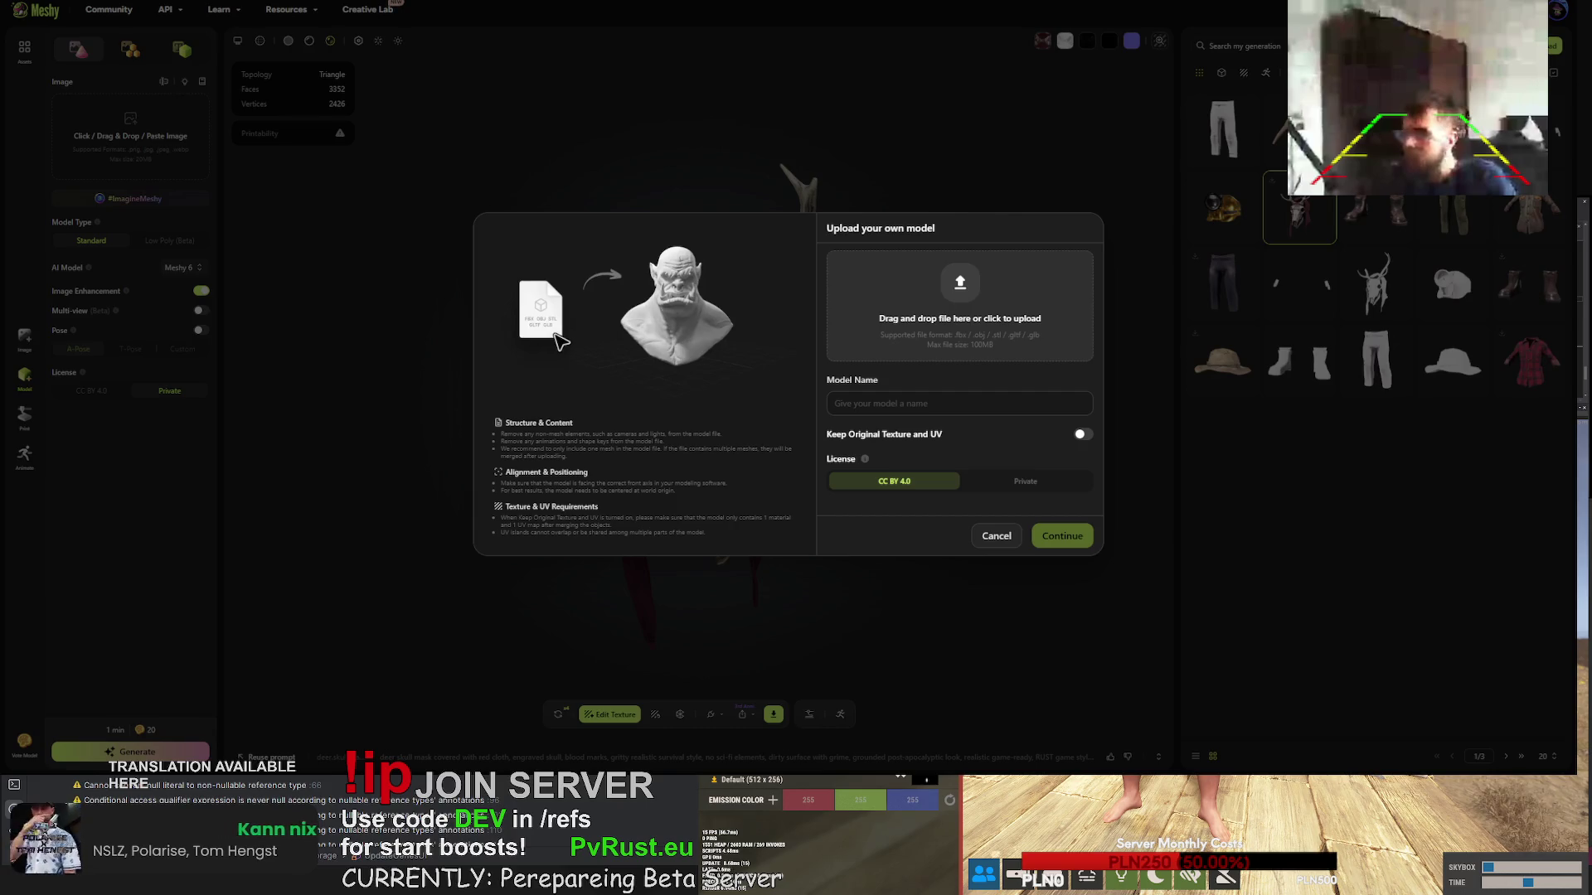
- Upload ground.glb named 'ground' with Private licence and original texture and UV kept
click(1081, 434)
click(1028, 483)
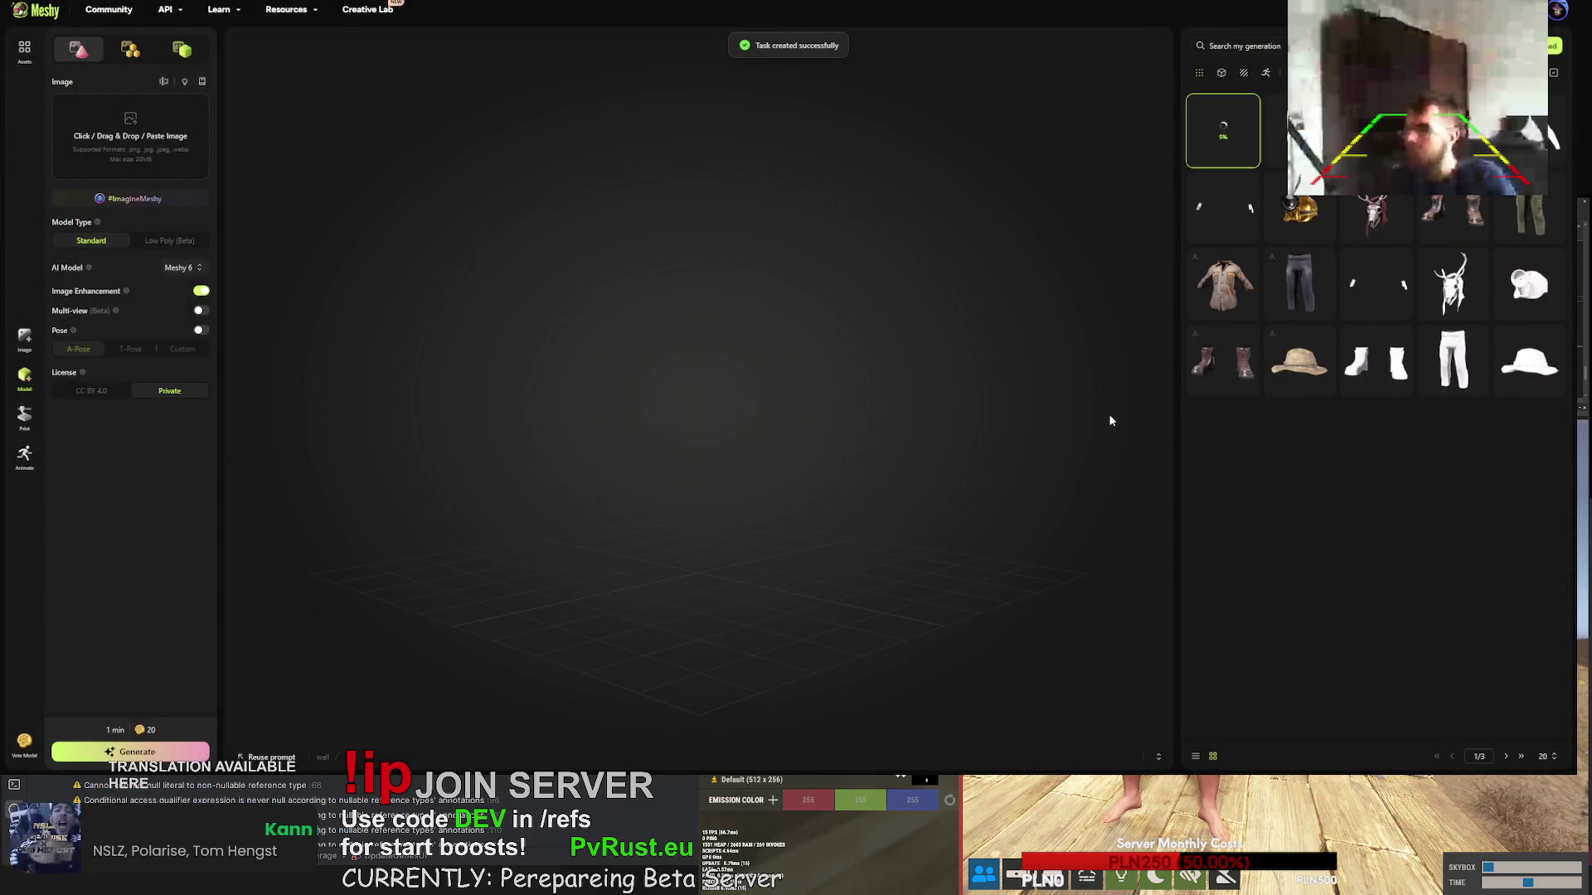
click(1555, 45)
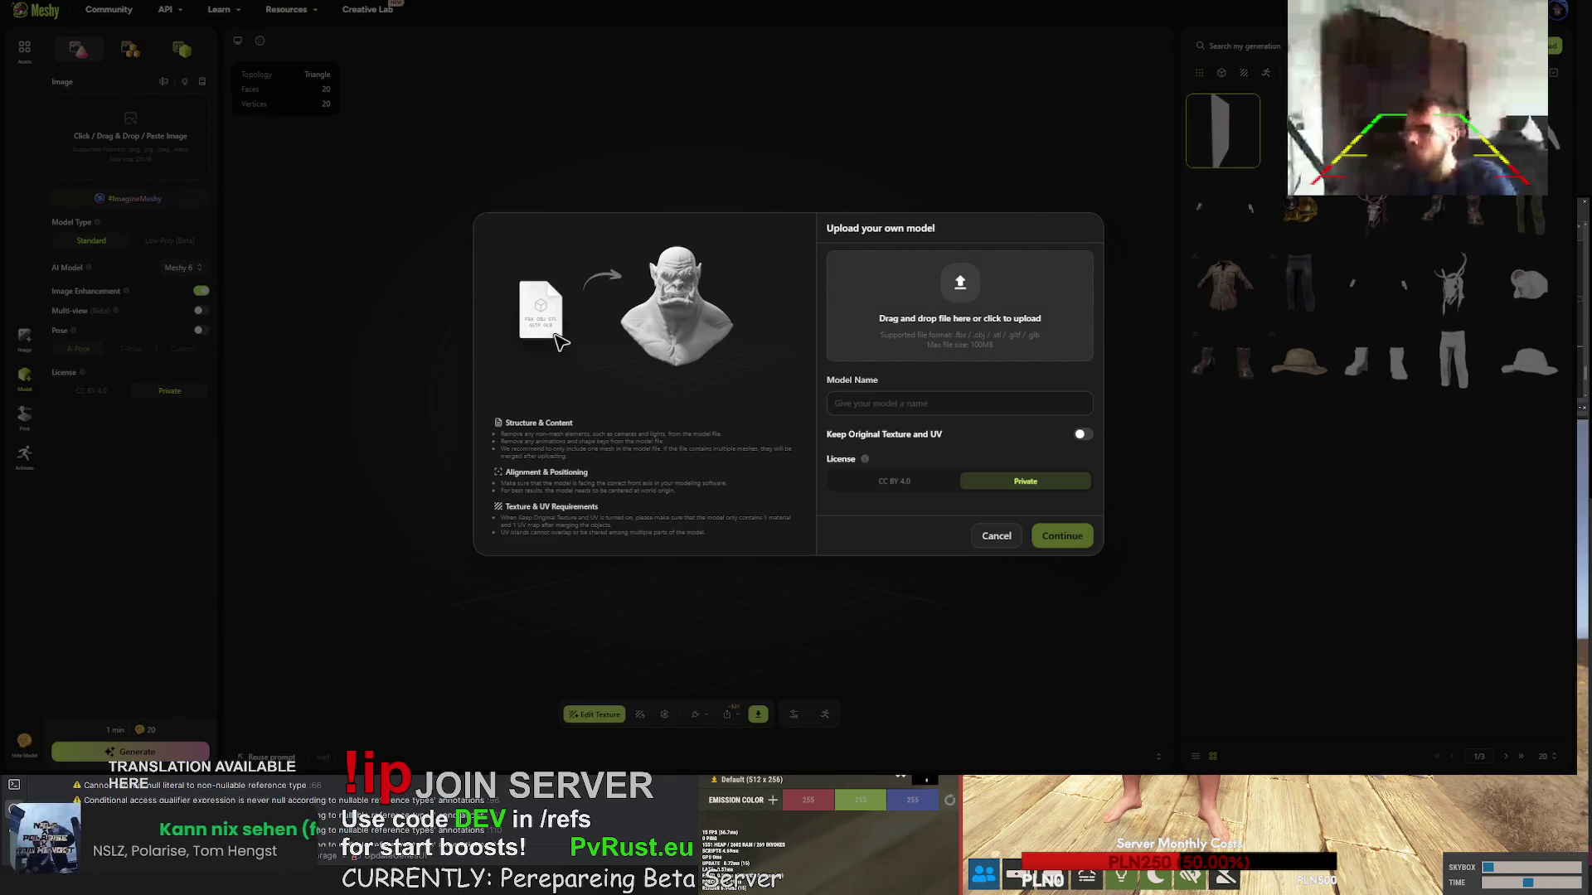
click(1083, 435)
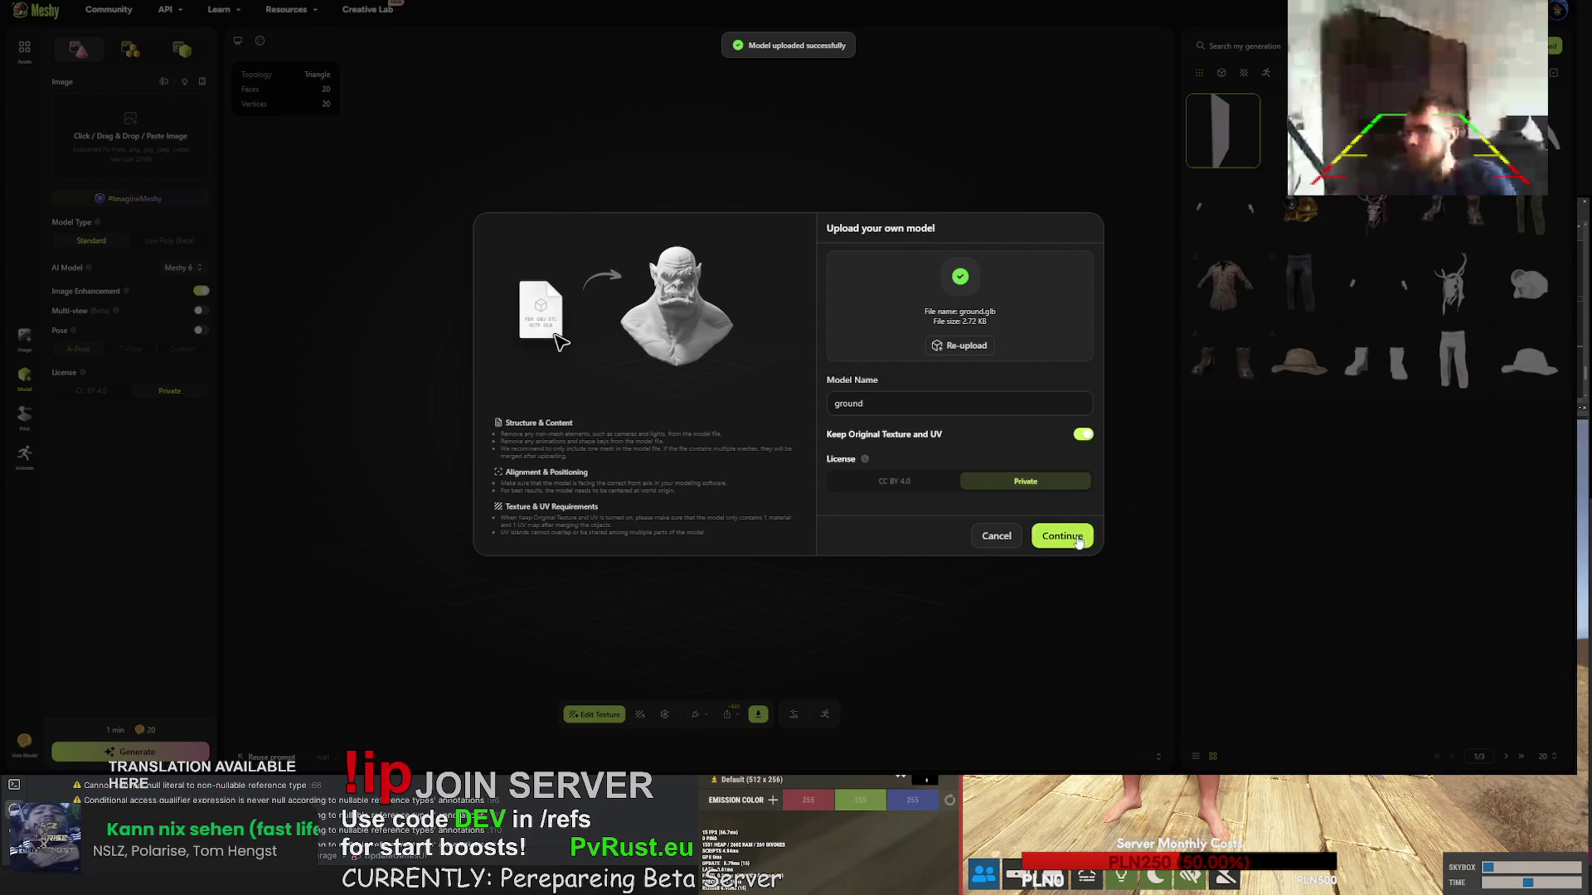
click(1077, 537)
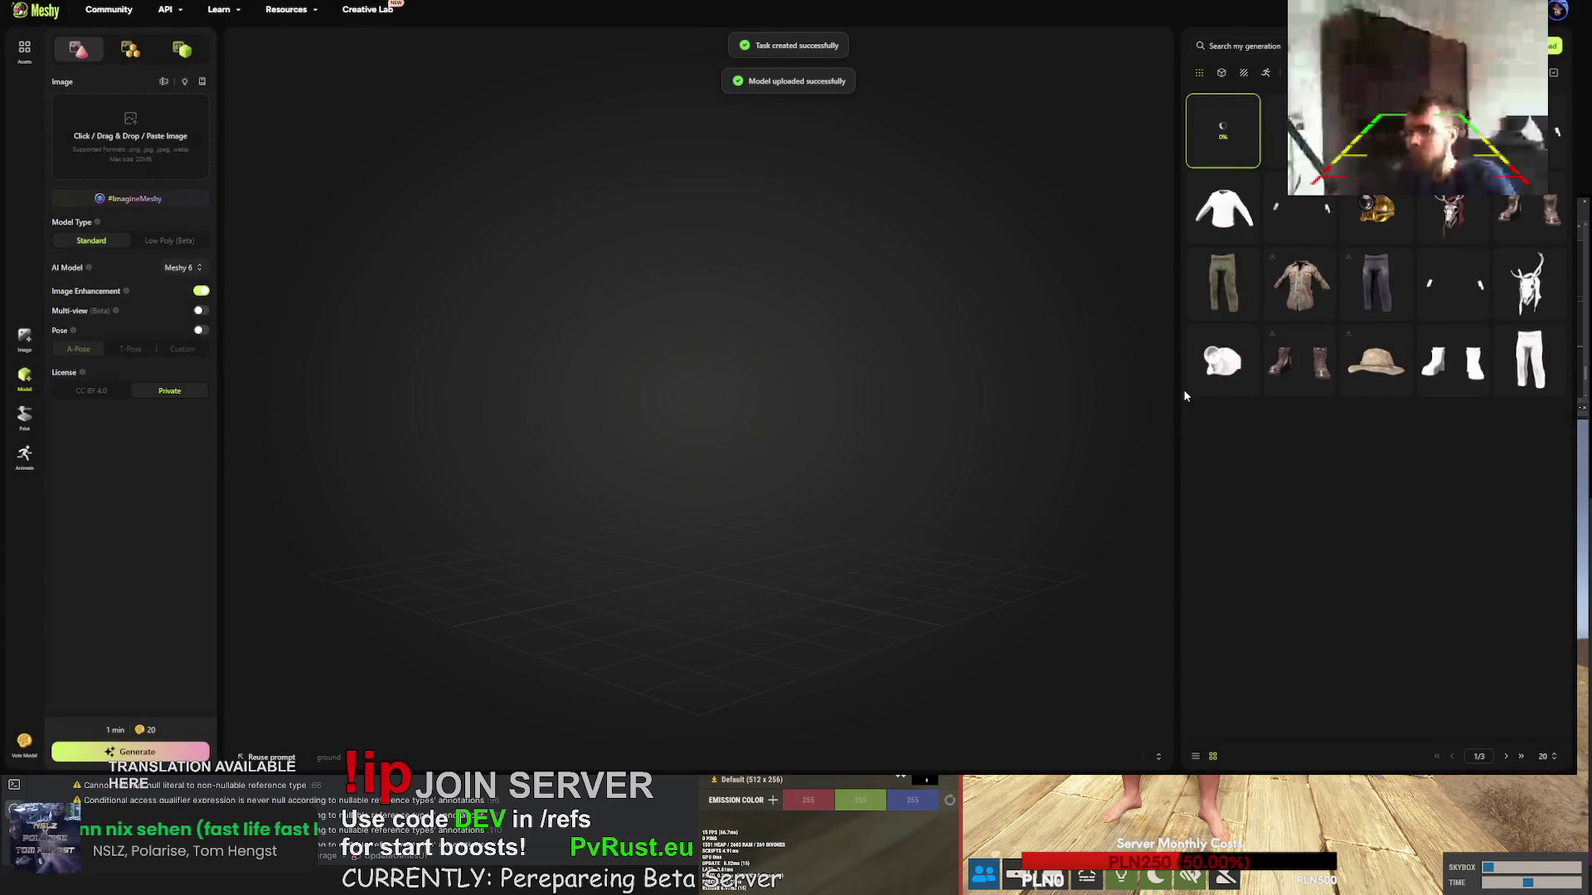